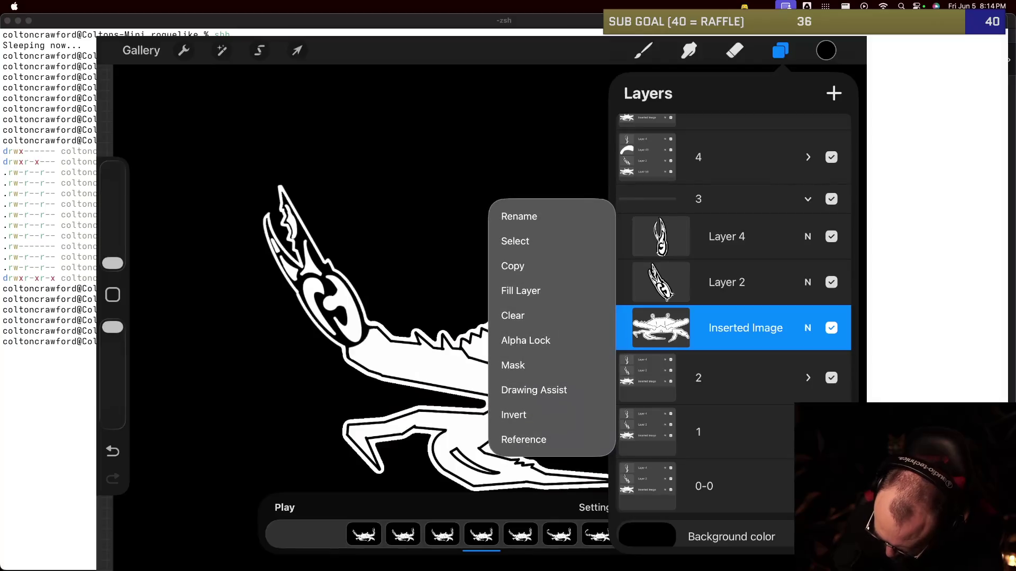
Step: Copy the full crab image layer and select group 0-0's Inserted Image layer
click(513, 265)
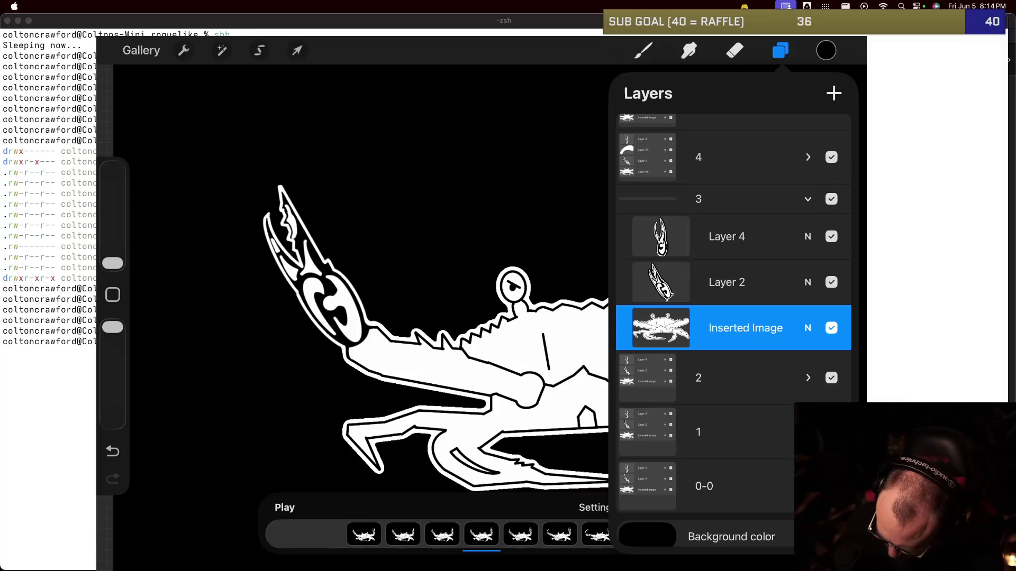
scroll(733, 318, down, 1)
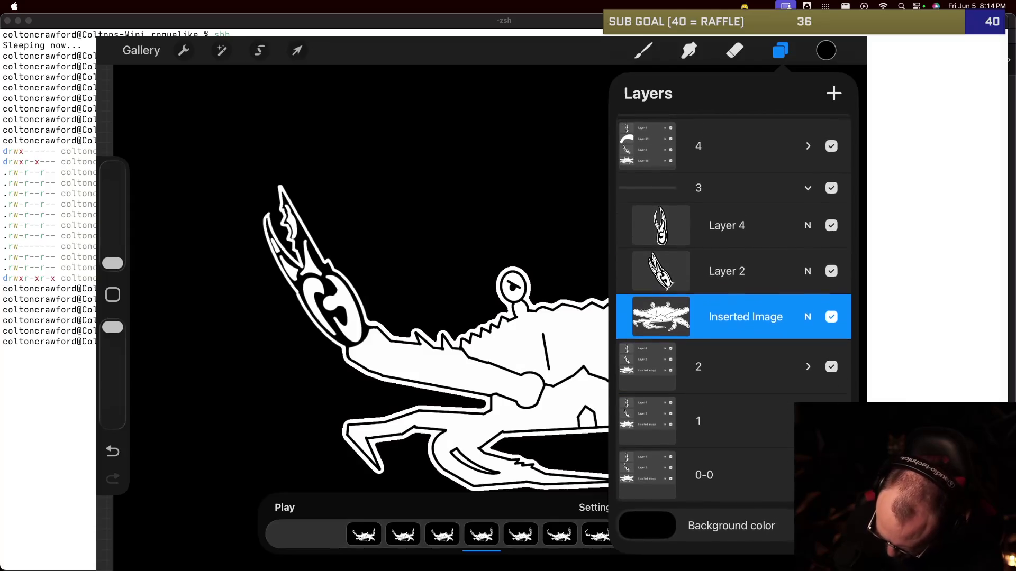
click(808, 458)
scroll(733, 328, down, 3)
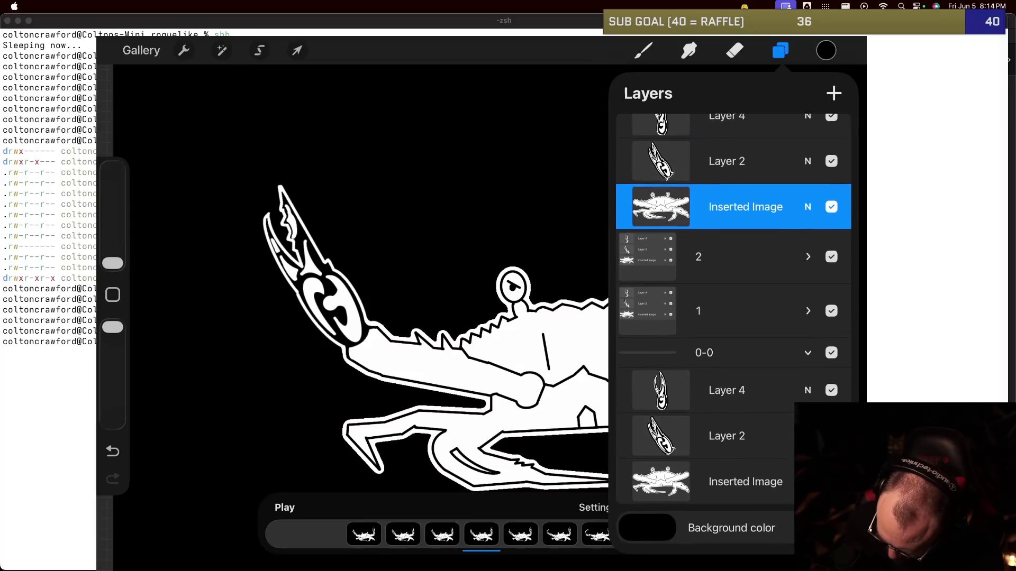
click(745, 484)
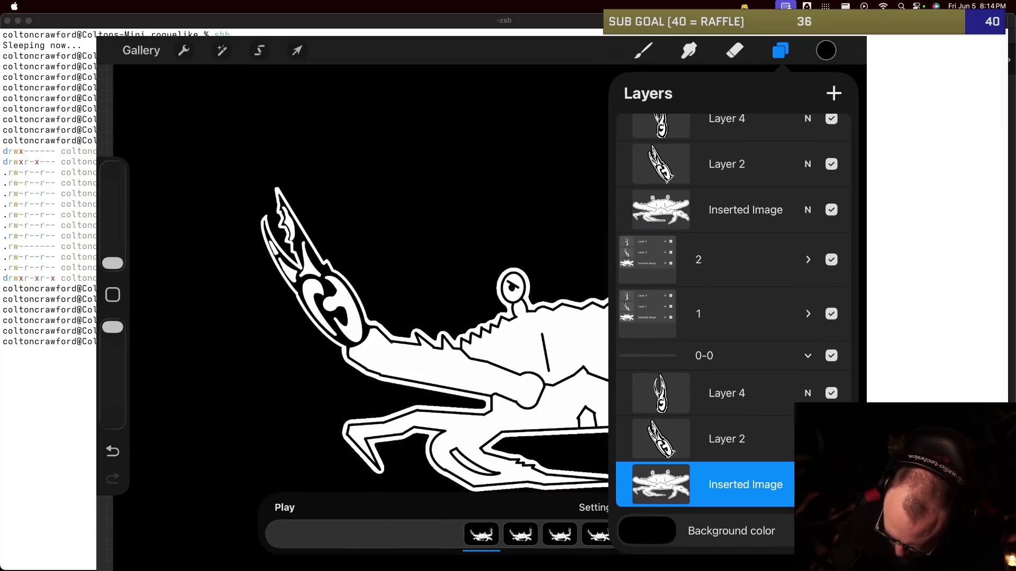
Step: Paste the copied crab image into group 0-0, then return to the artwork gallery
click(643, 51)
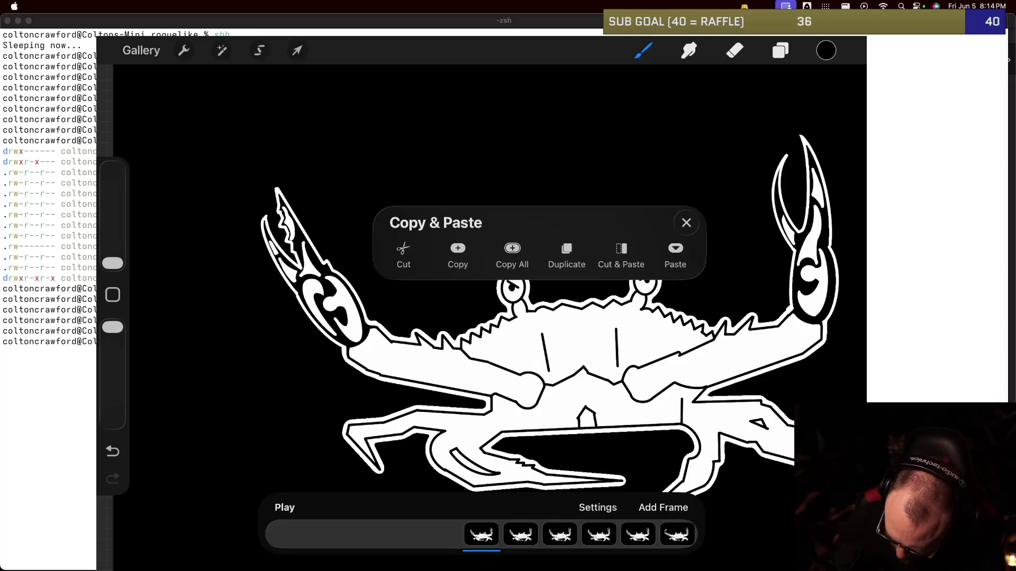
click(674, 252)
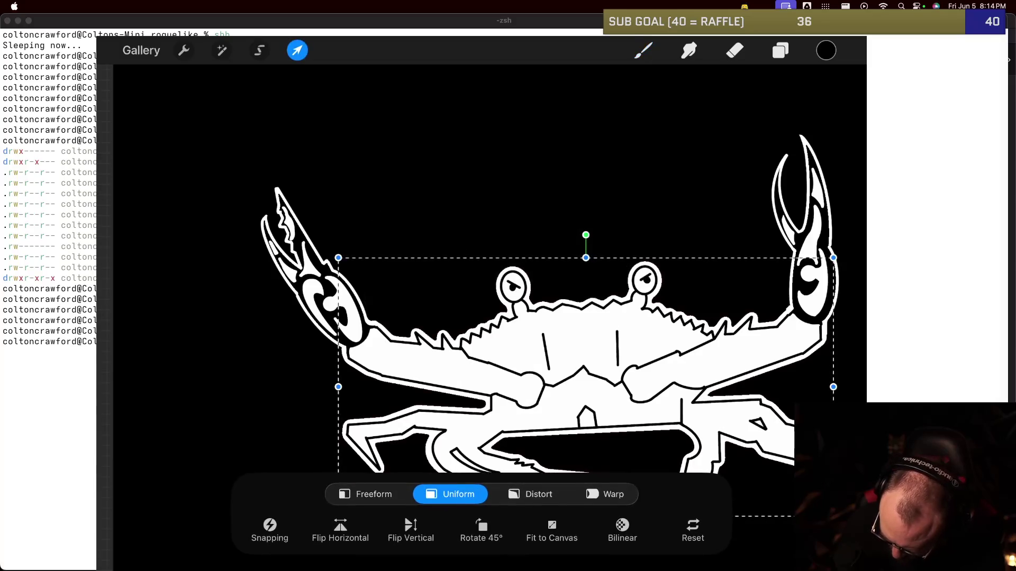
click(781, 50)
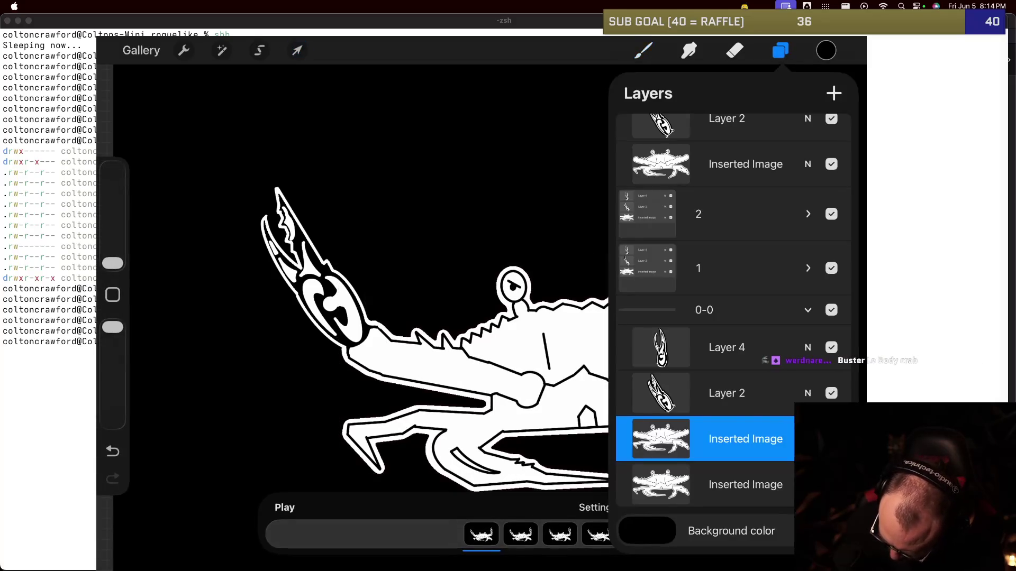
click(296, 50)
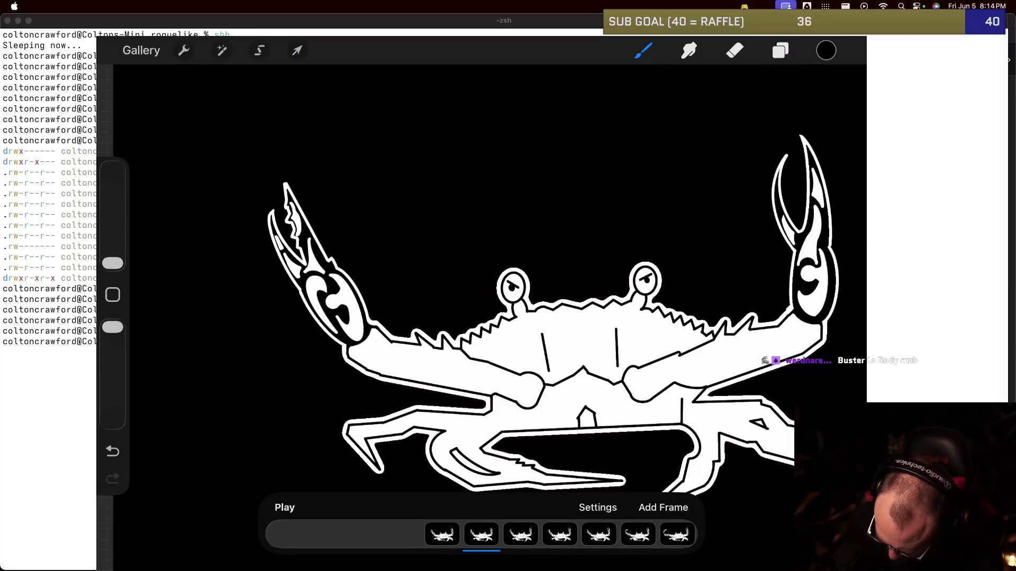
click(481, 534)
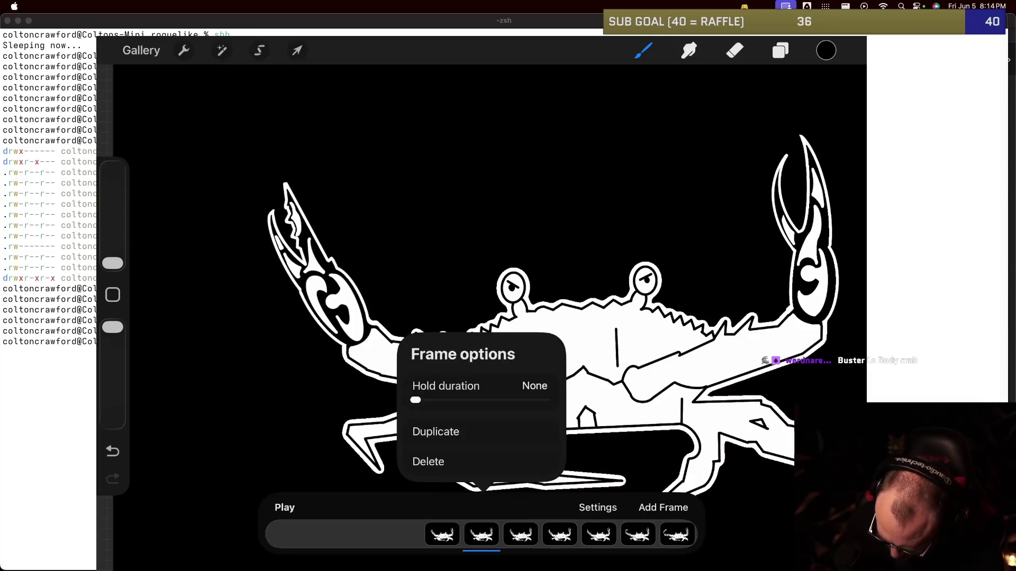
click(140, 50)
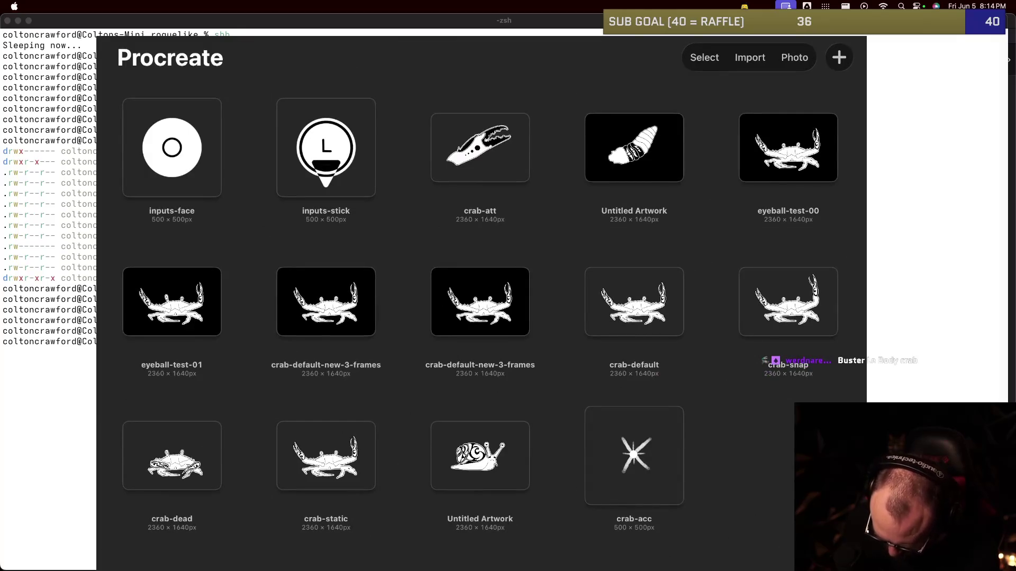
Step: Reopen the crab animation and begin deleting its extra frames
click(480, 302)
click(663, 508)
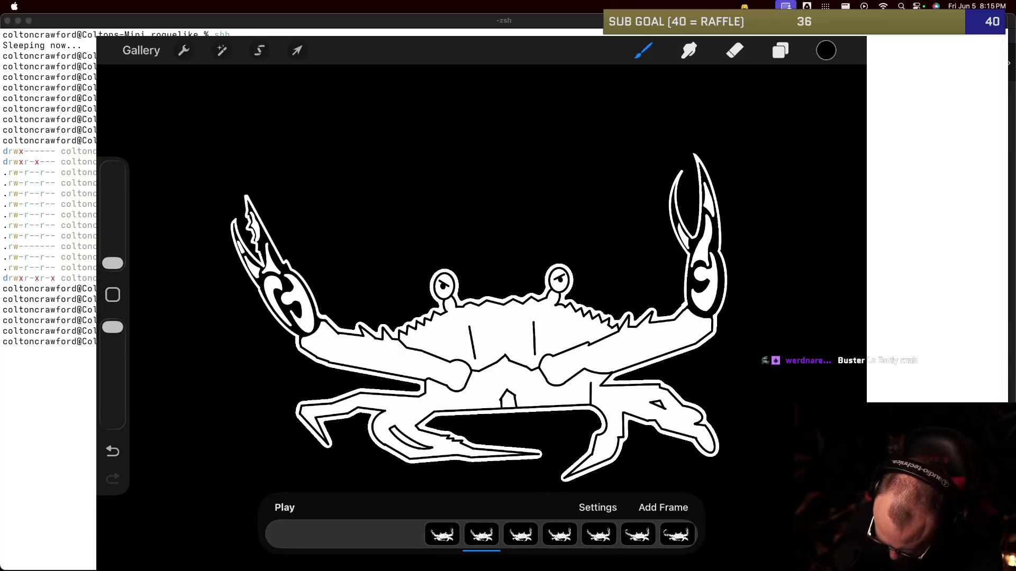
click(481, 534)
click(428, 462)
click(480, 534)
click(428, 461)
click(663, 507)
click(481, 535)
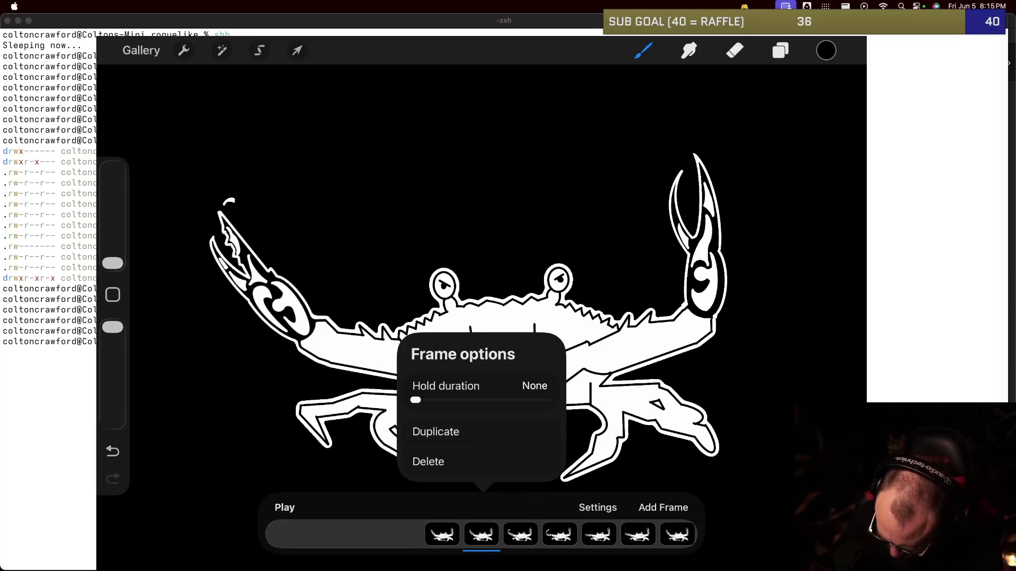
click(428, 461)
click(663, 507)
Step: Keep deleting the surplus animation frames one after another
click(481, 535)
click(428, 462)
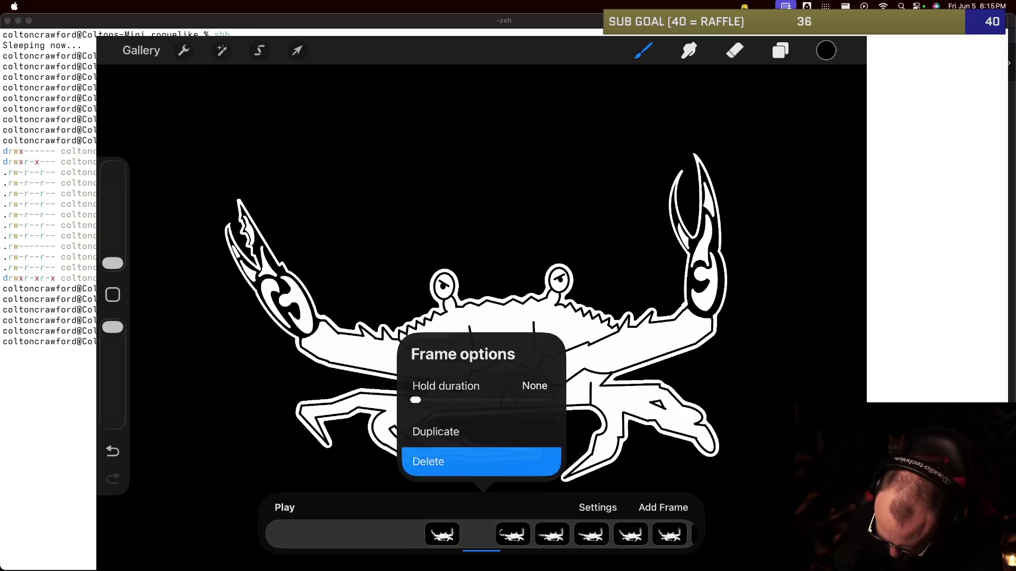
click(663, 507)
click(481, 534)
click(428, 461)
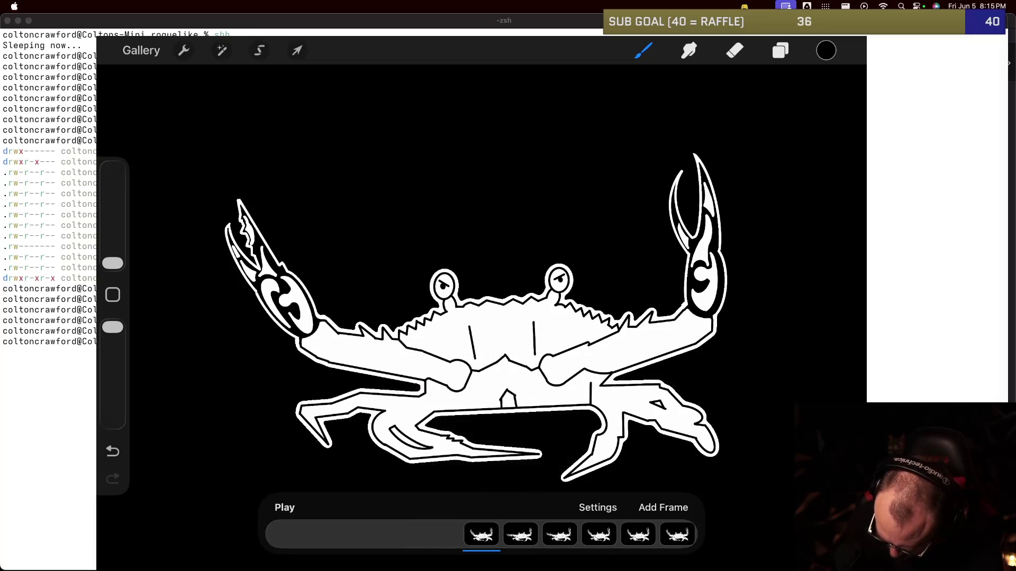
click(663, 507)
click(481, 535)
click(428, 461)
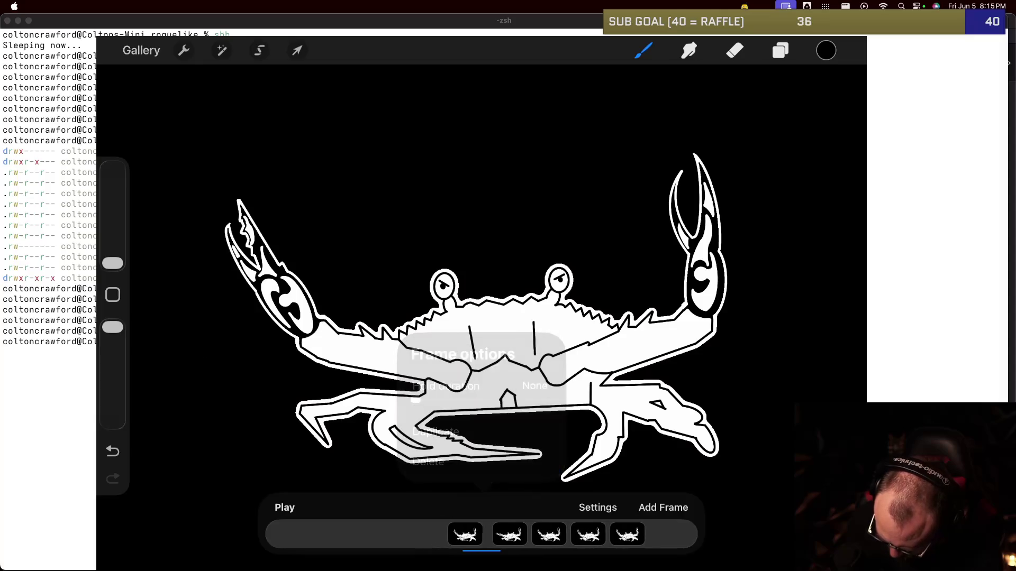
click(663, 507)
click(481, 534)
Step: Delete the last extra frames so a single frame remains, then bring up Layers
click(428, 461)
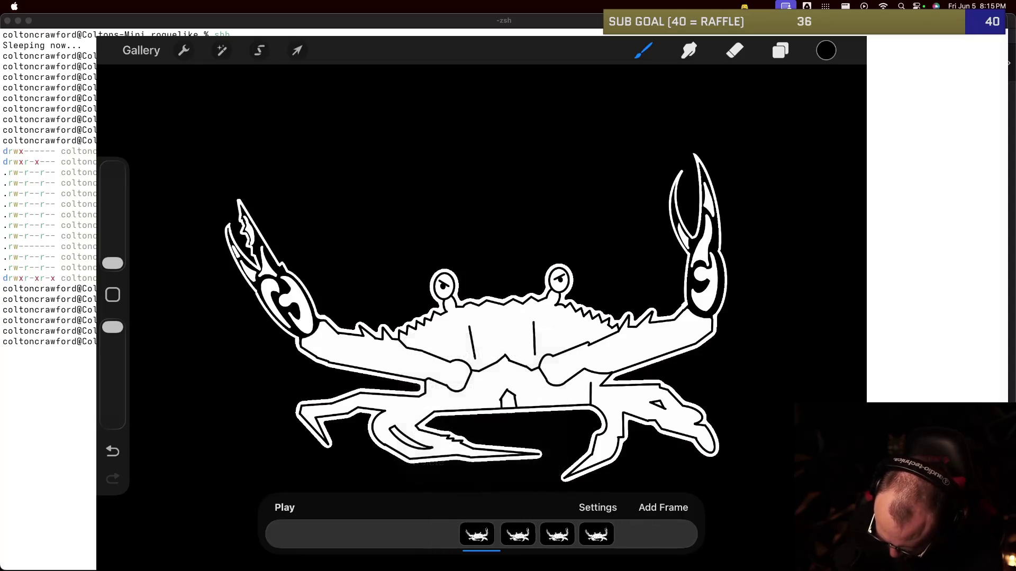
click(480, 535)
click(428, 461)
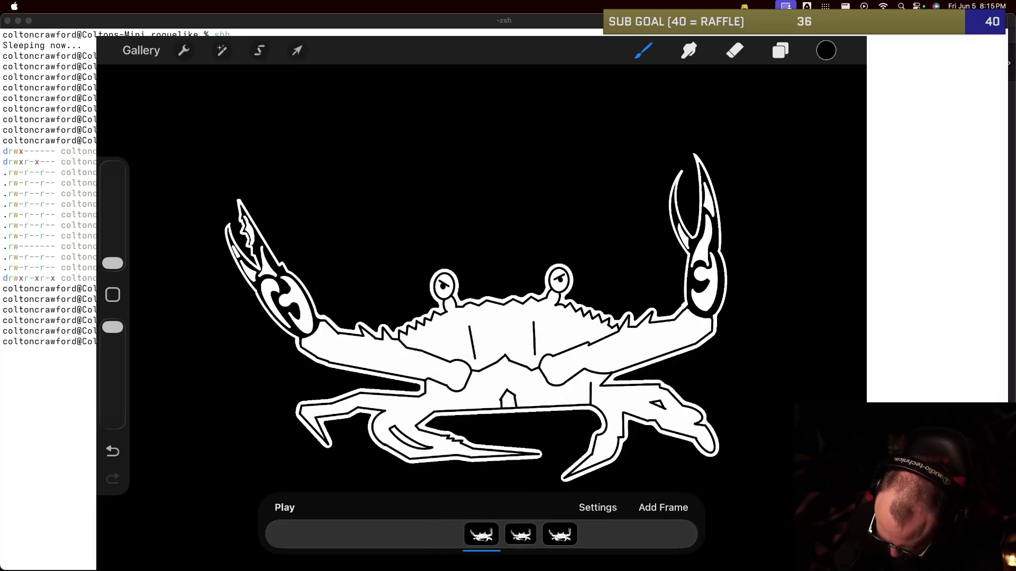
click(521, 534)
click(481, 534)
click(428, 461)
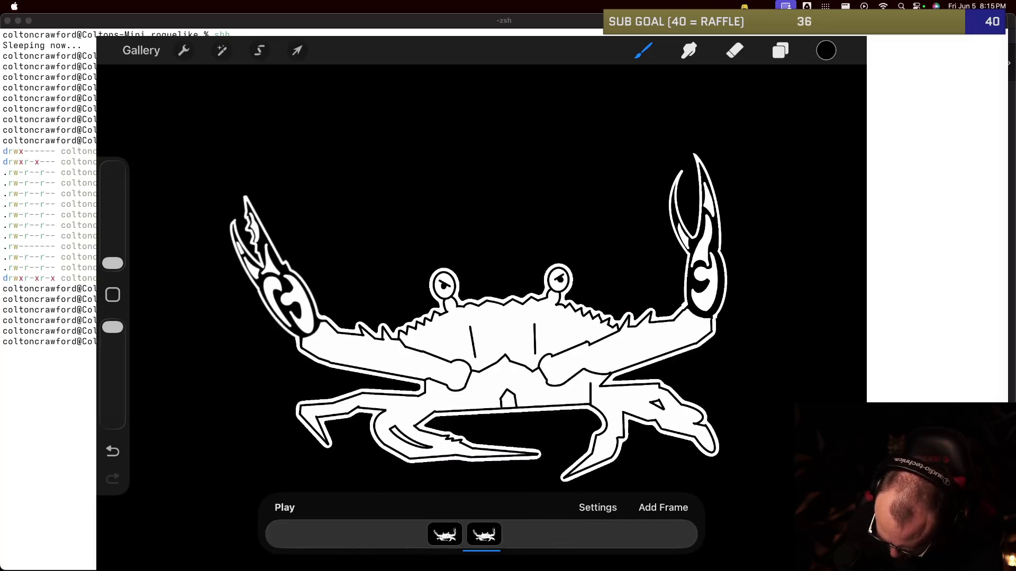
click(484, 535)
click(480, 534)
click(481, 535)
click(428, 426)
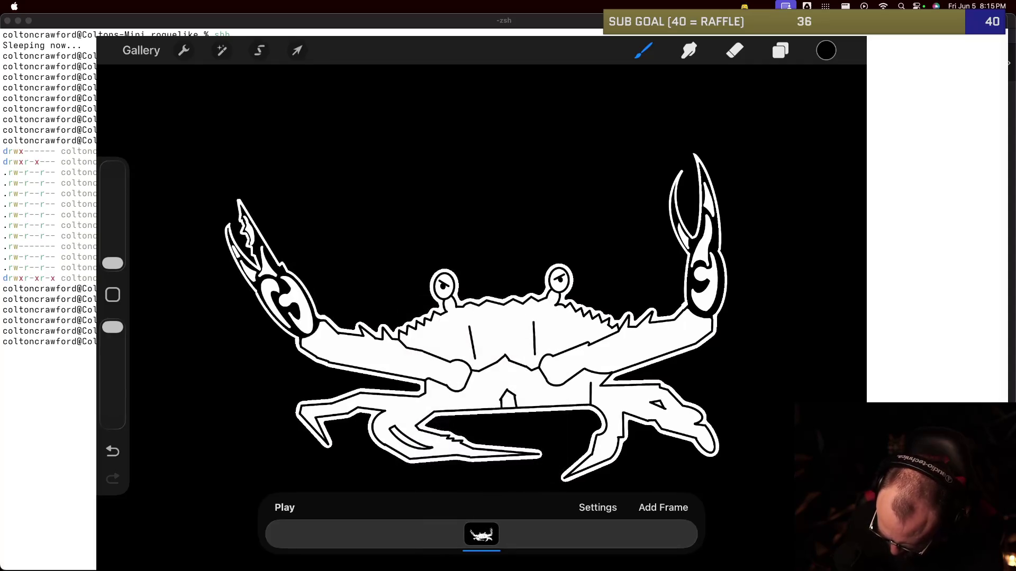
click(780, 51)
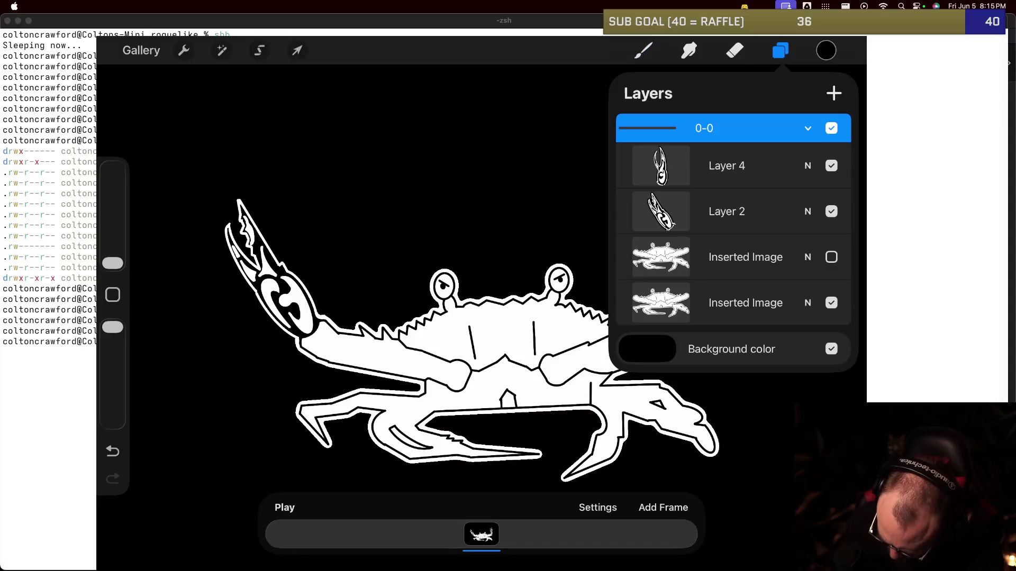
Step: Hide the duplicate Inserted Image layer and collapse group 0-0
click(831, 257)
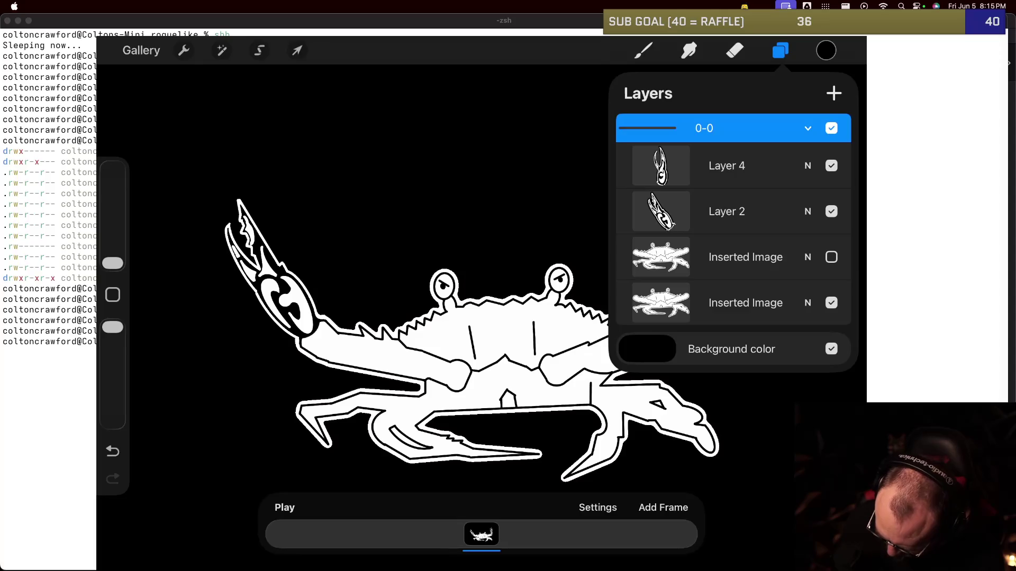
click(807, 128)
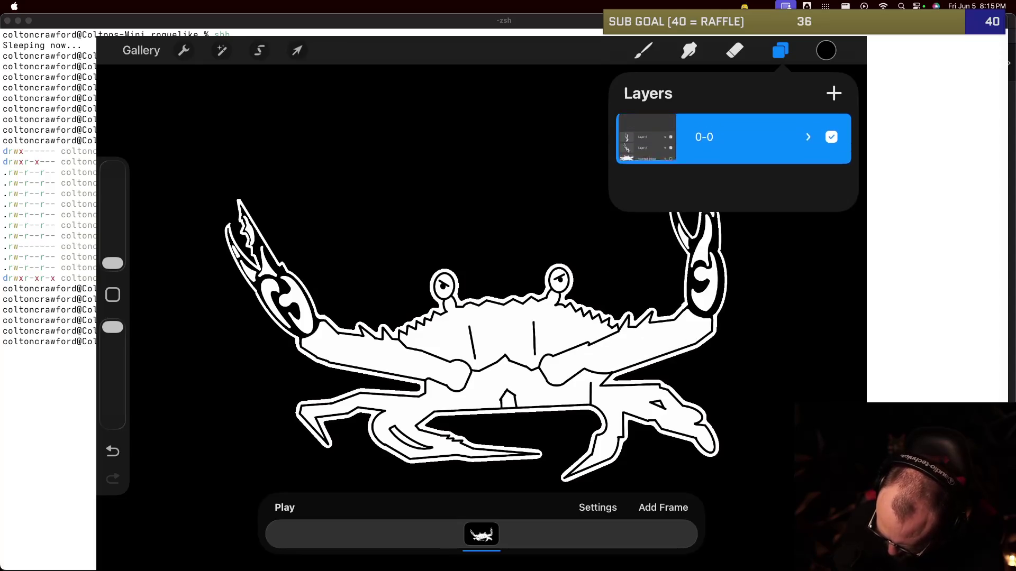
click(642, 50)
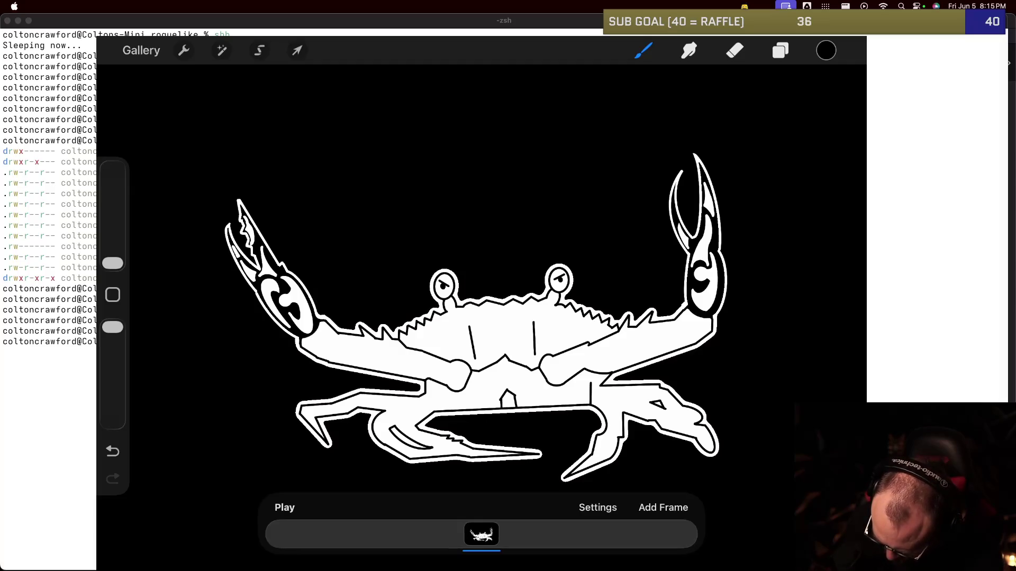
Step: Duplicate the frame into a second frame, compare both, then go to the app switcher
click(482, 535)
click(436, 366)
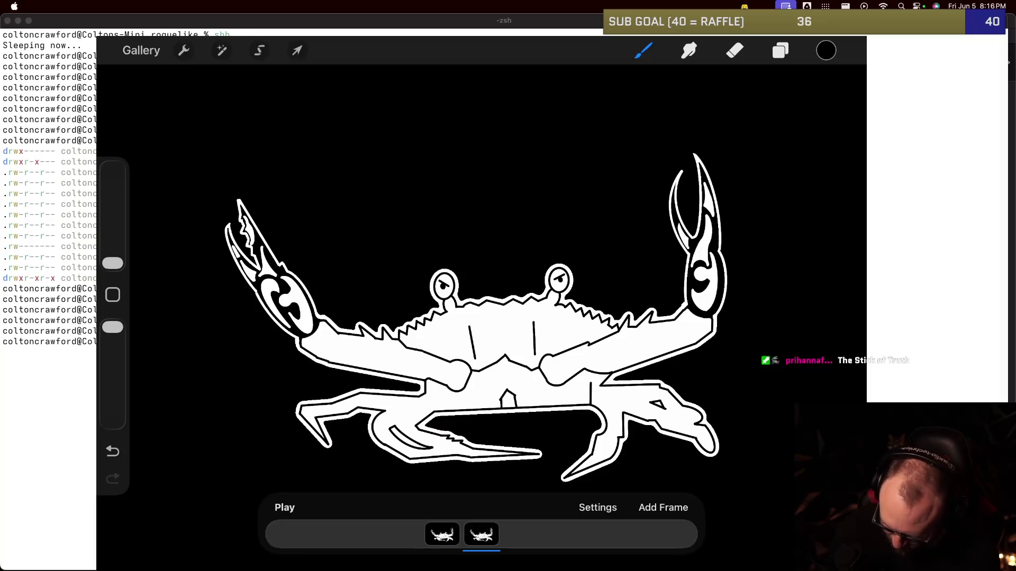
scroll(416, 317, up, 3)
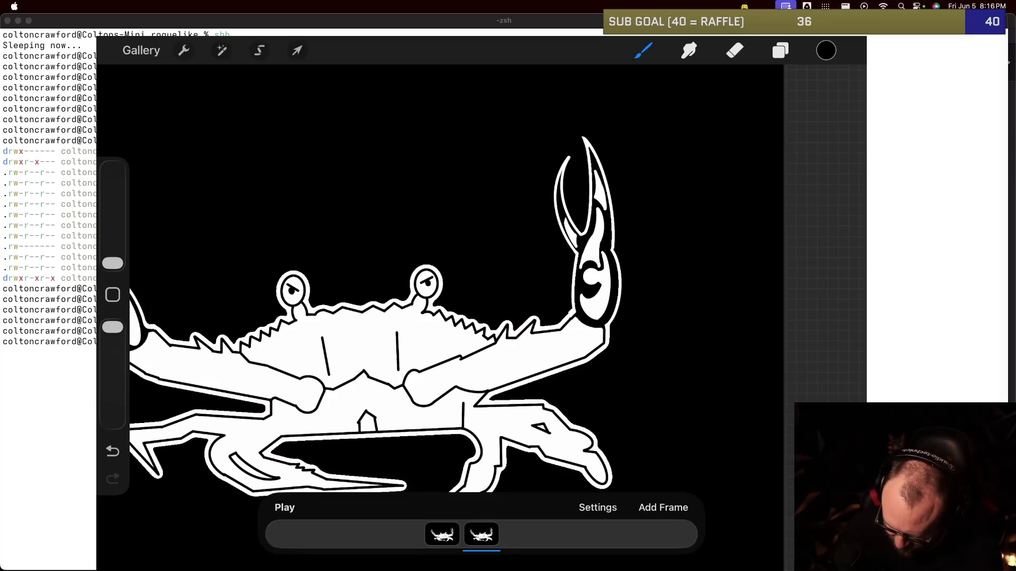
click(442, 534)
click(520, 535)
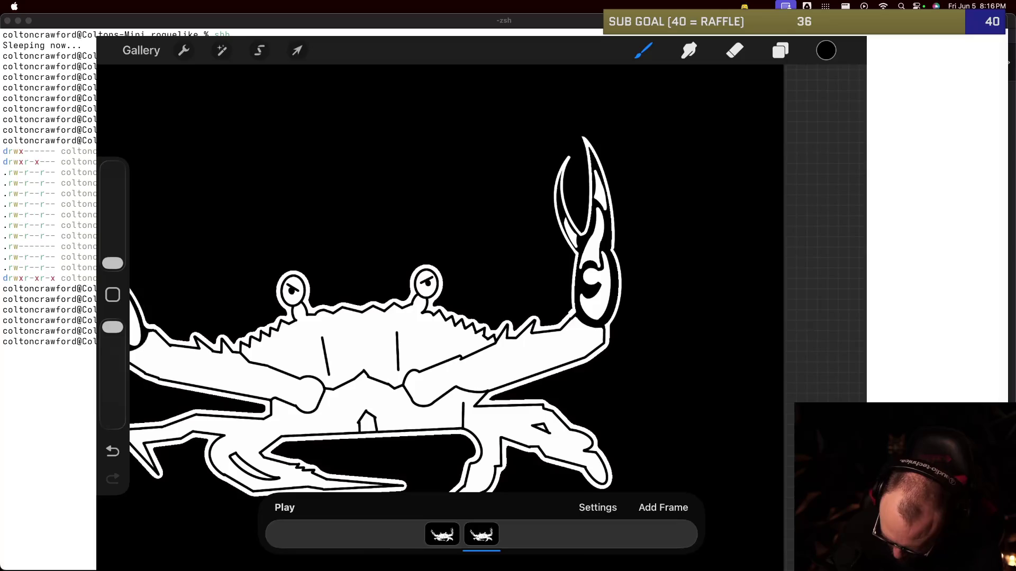
drag(481, 560, 518, 394)
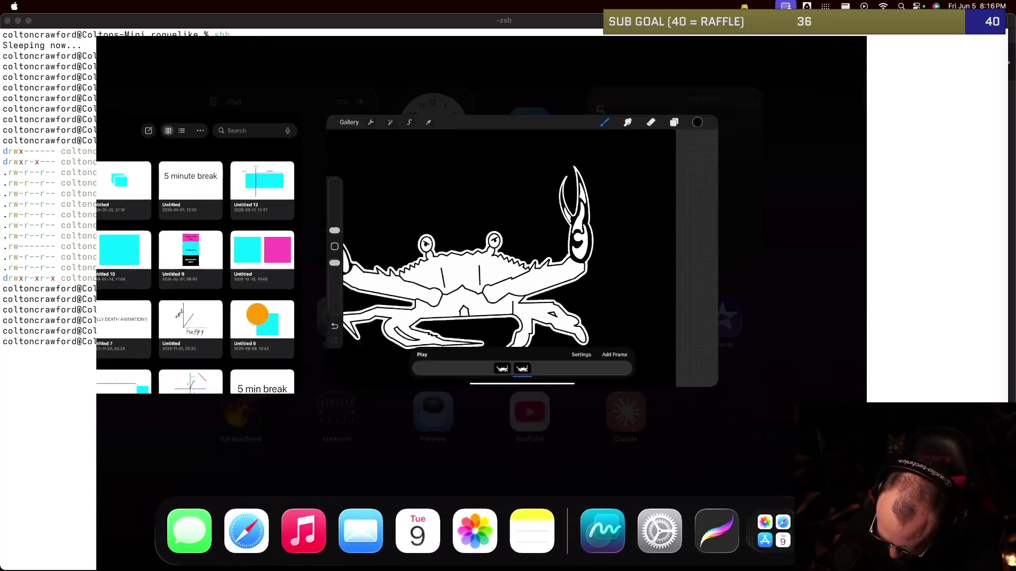
Step: Switch to Freeform and view the animation timing notes board
click(720, 386)
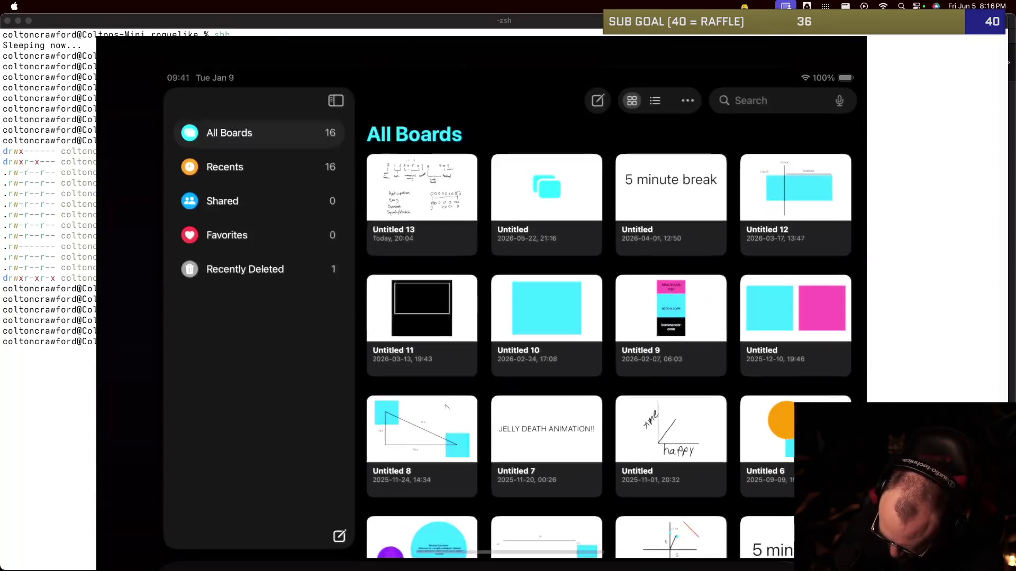
click(386, 181)
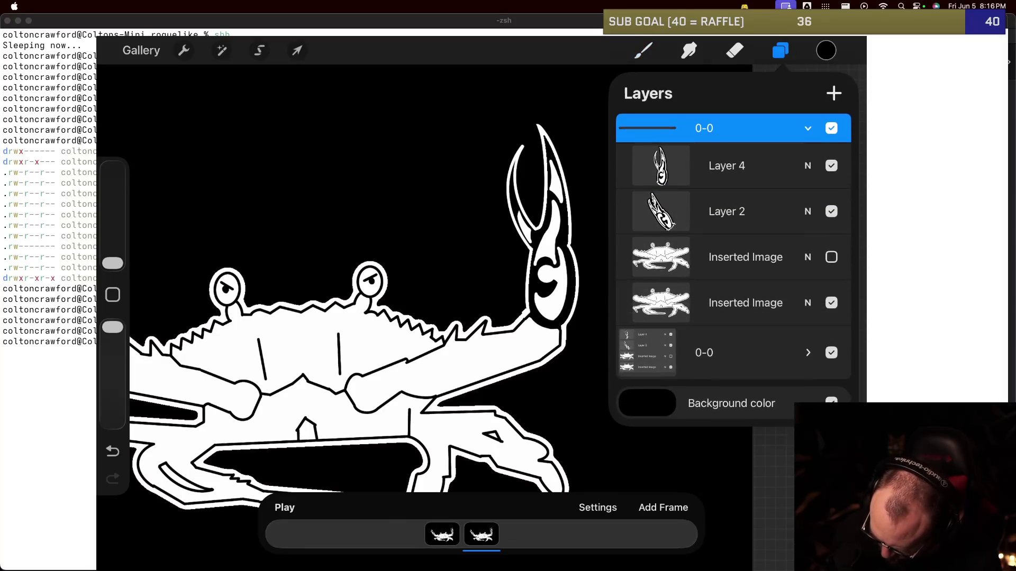
Step: Rotate Layer 4's raised claw slightly counter-clockwise and nudge it up-left in frame two
click(726, 166)
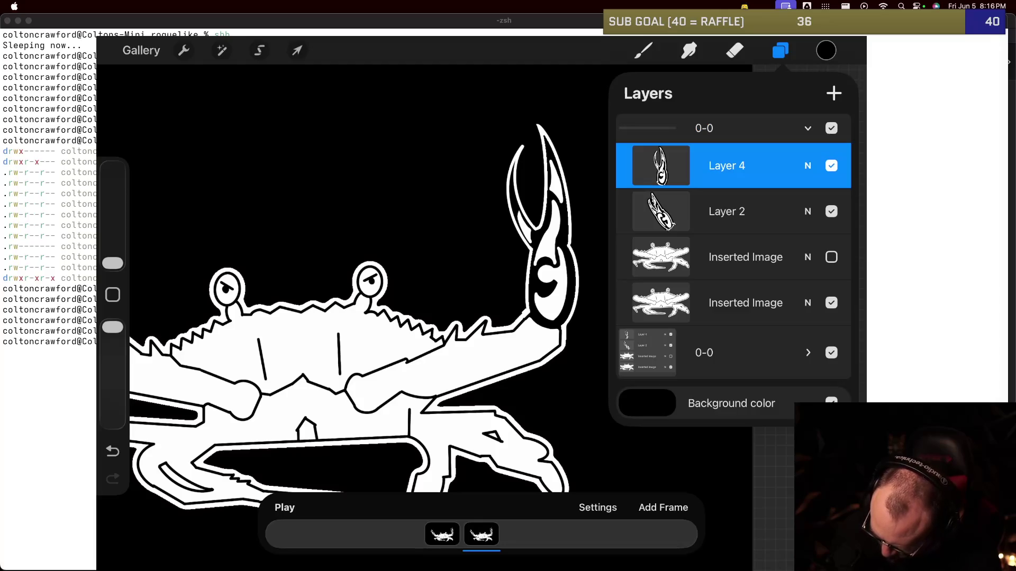
click(643, 50)
click(644, 50)
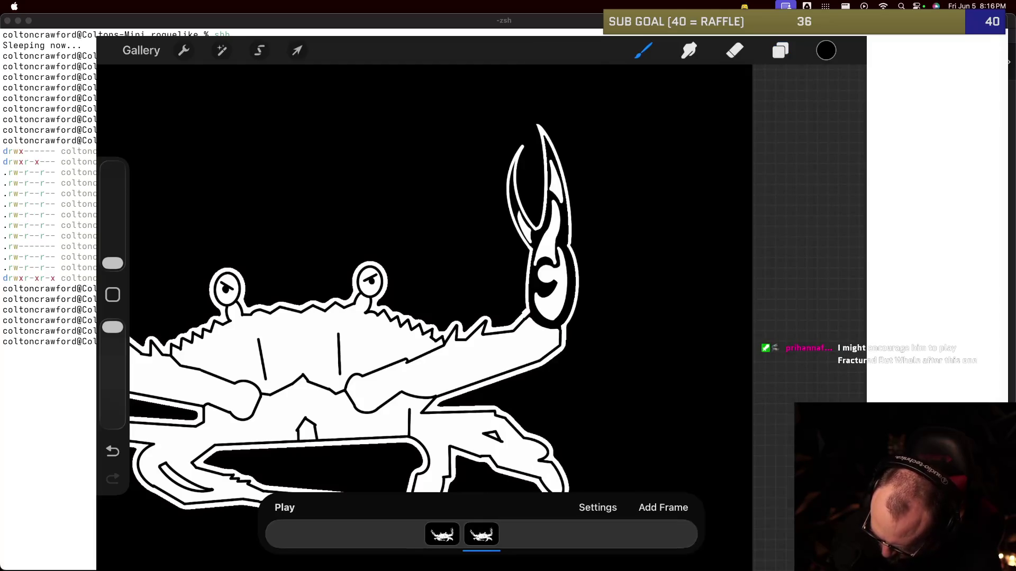
click(780, 51)
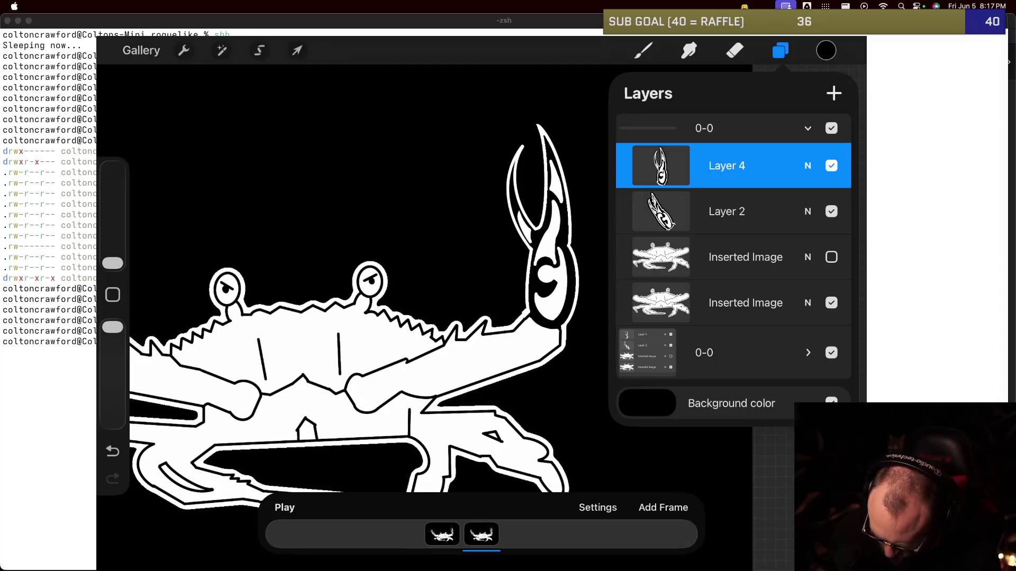
key(v)
drag(545, 93, 534, 94)
drag(545, 238, 543, 237)
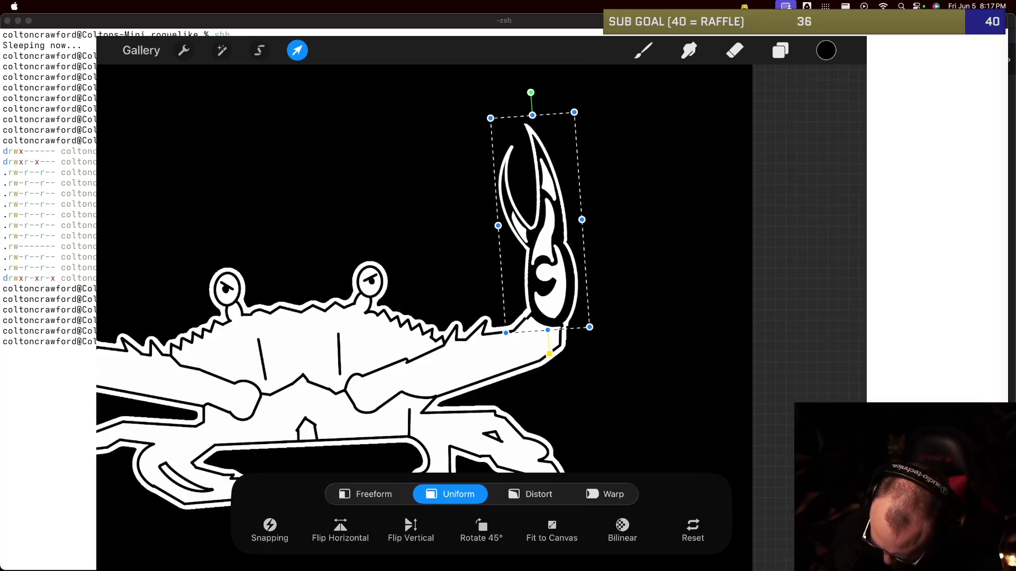
drag(542, 237, 541, 235)
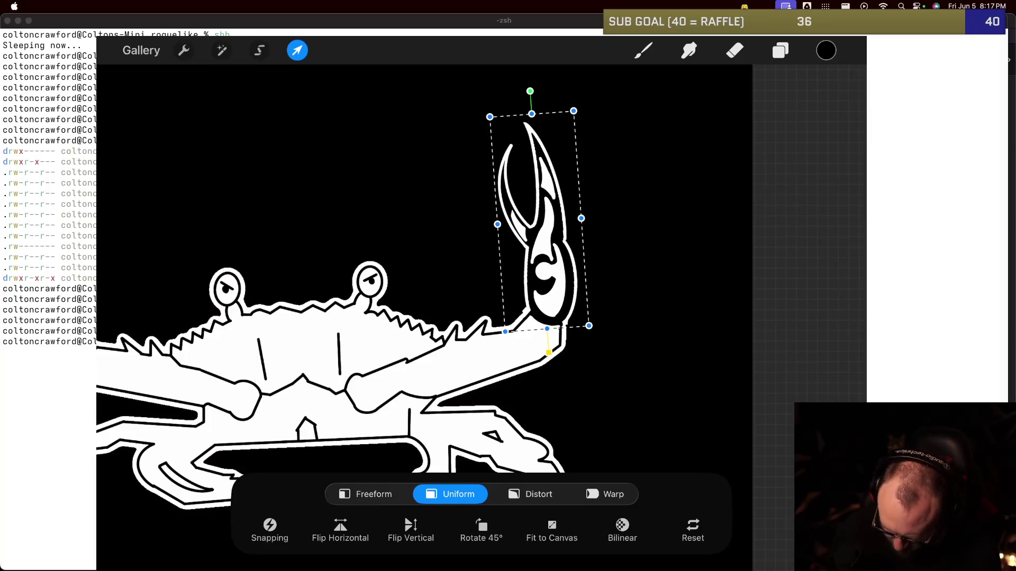
key(b)
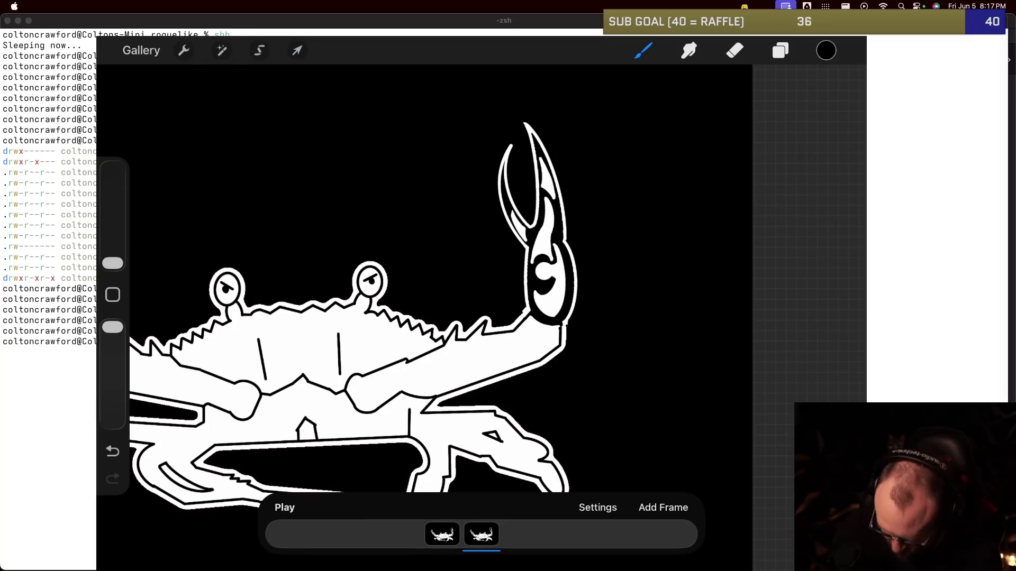
click(481, 534)
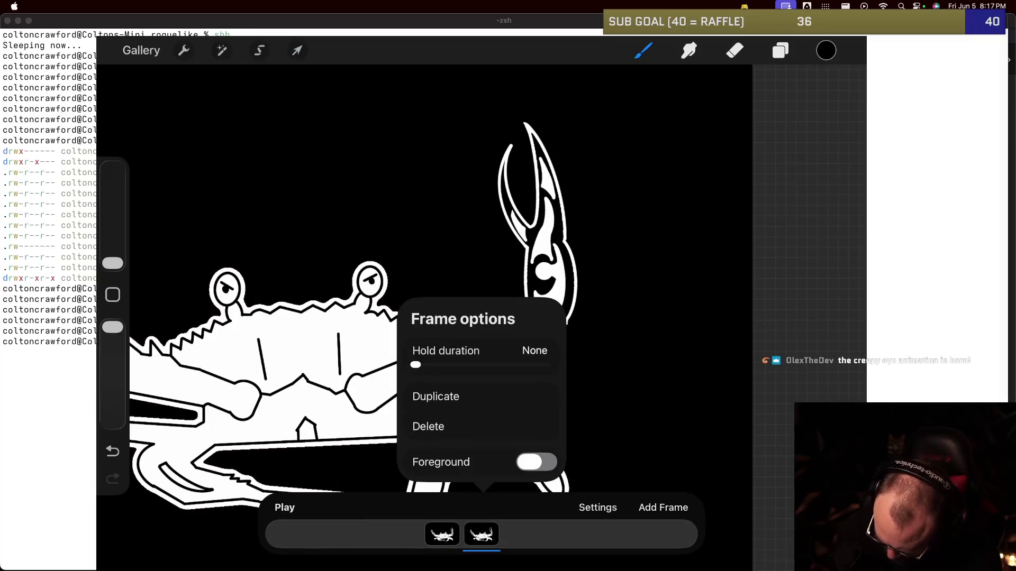
Step: Duplicate the second frame and rename the bottom frame group from 0-0 to 0
click(435, 396)
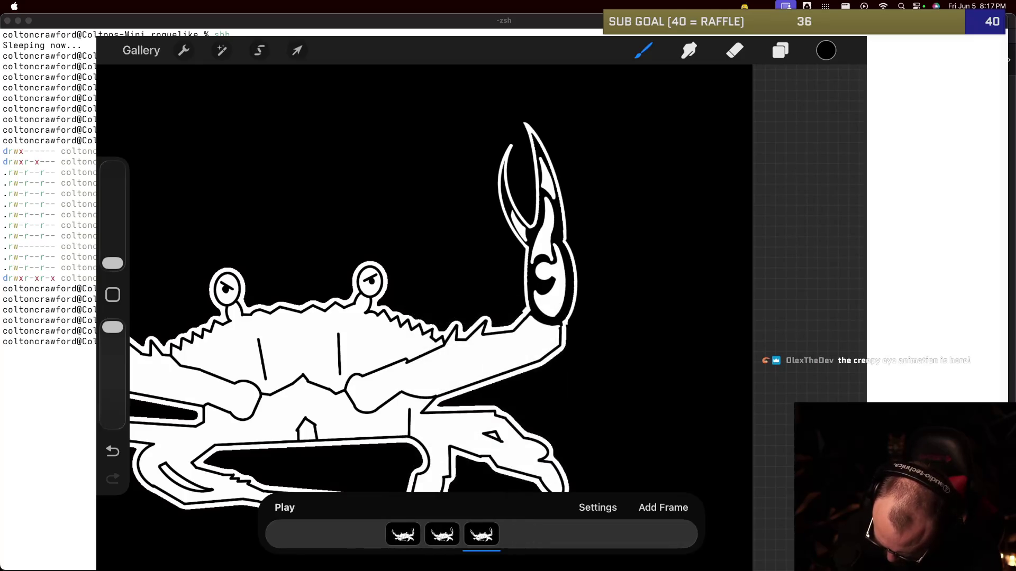
click(780, 51)
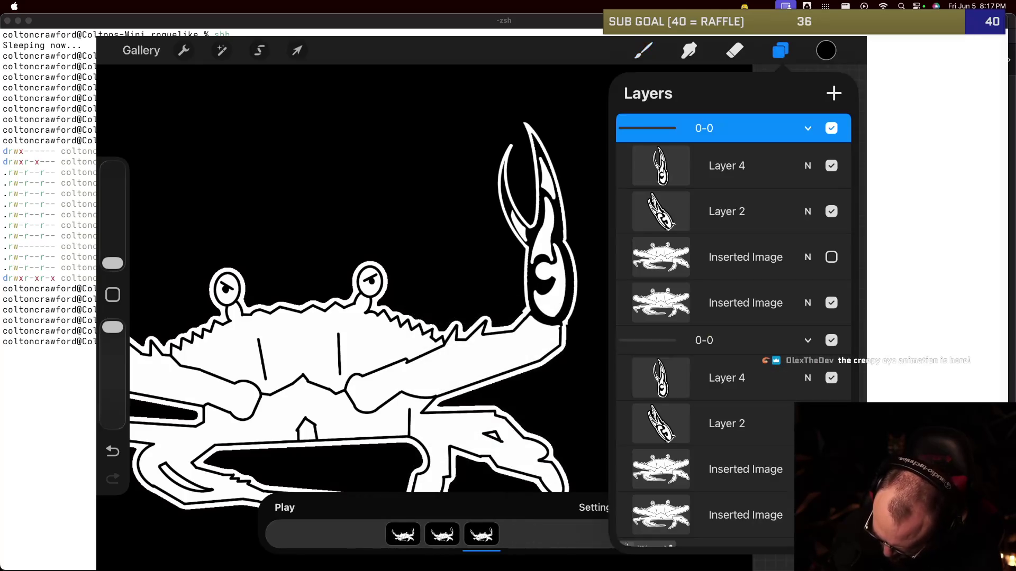
click(808, 340)
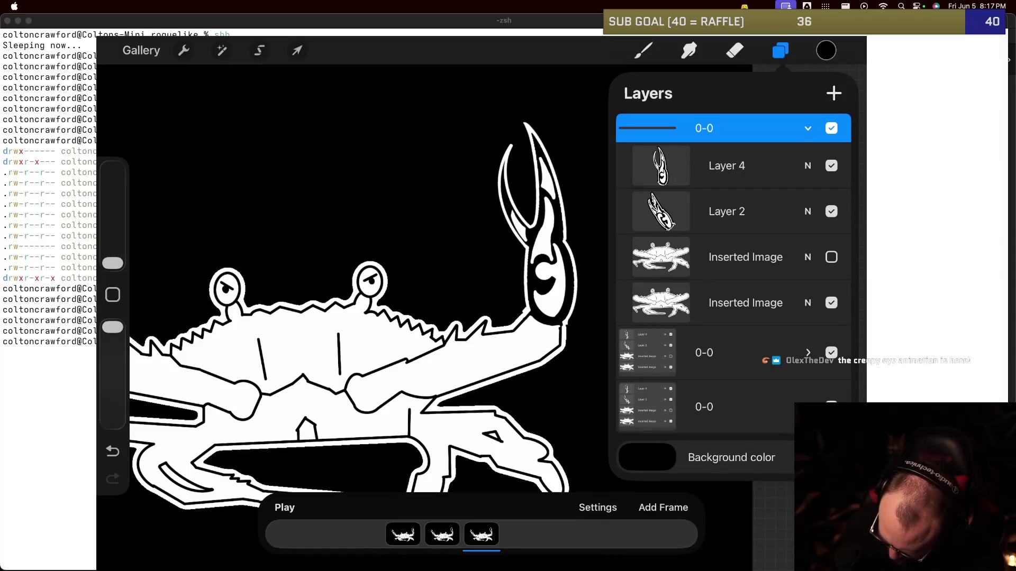
click(703, 352)
click(704, 407)
click(703, 407)
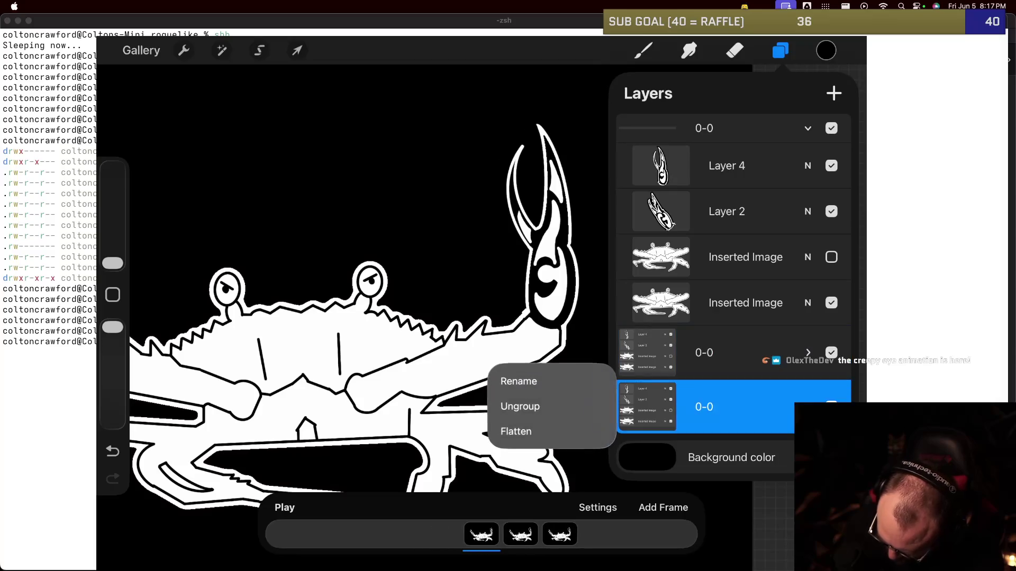
click(520, 379)
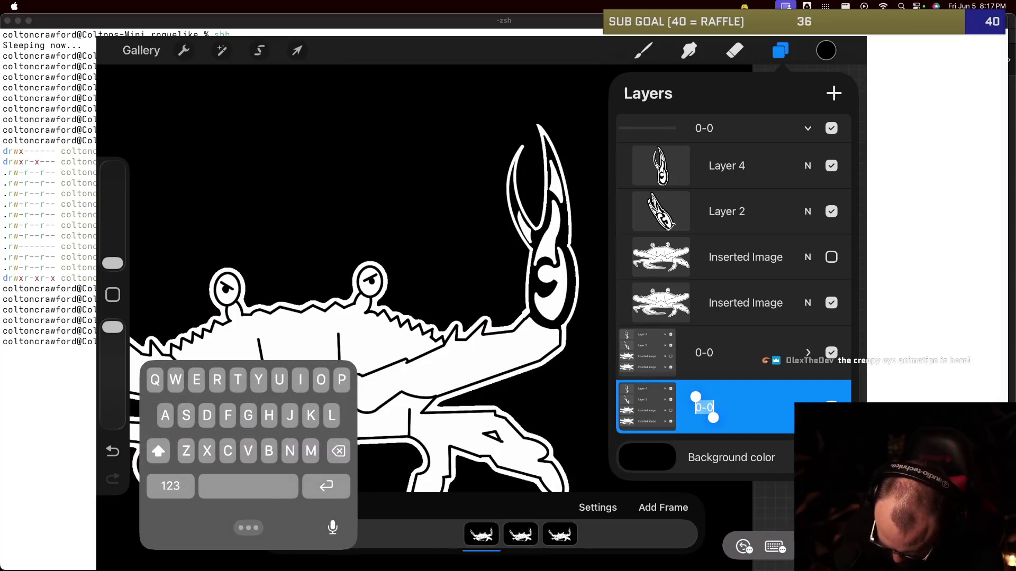
key(BackSpace)
text(0)
key(Return)
Step: Rename the middle frame group to 1
click(703, 353)
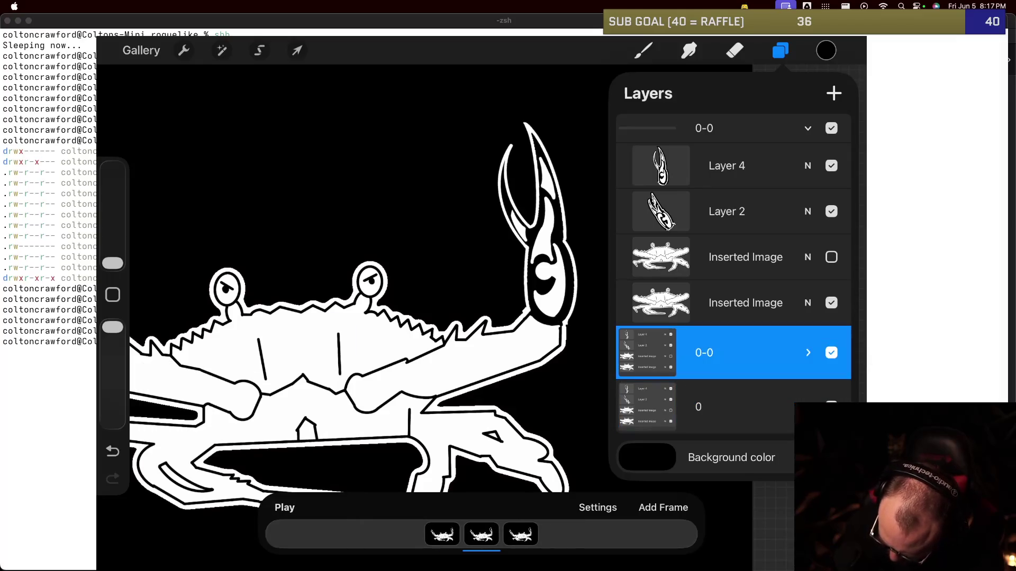
click(808, 352)
click(703, 340)
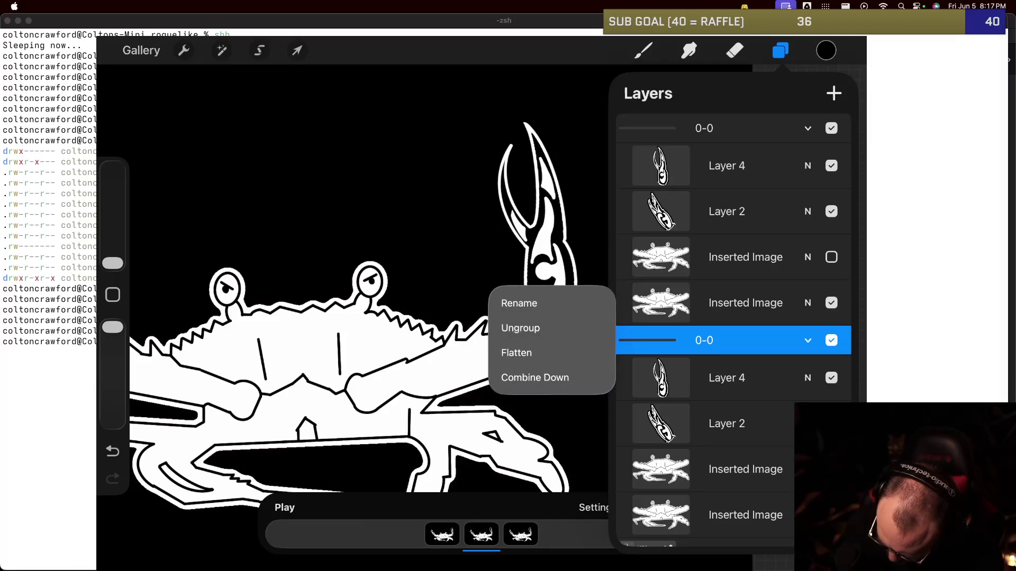
click(518, 301)
click(168, 481)
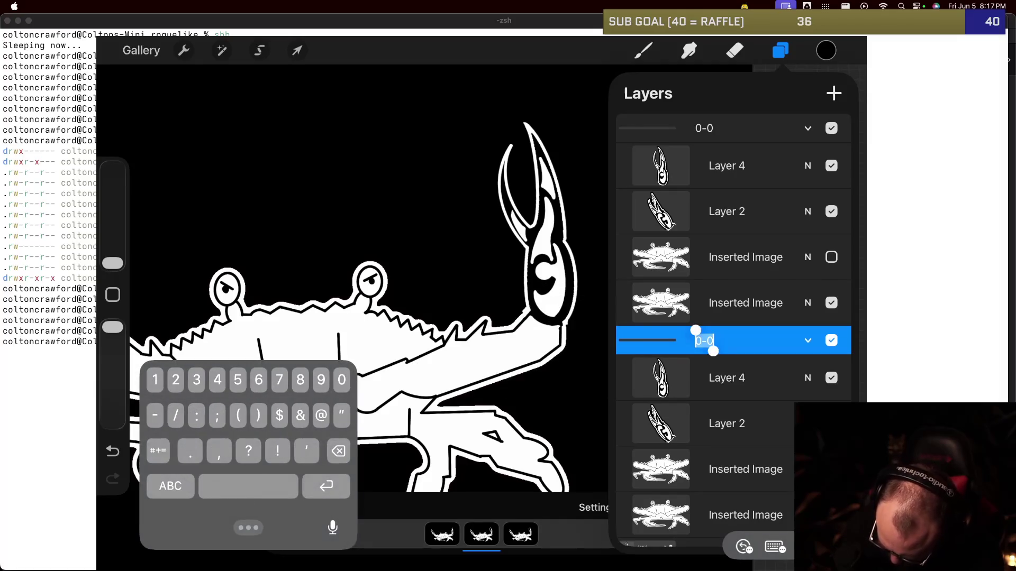
click(338, 450)
key(BackSpace)
text(1)
key(Return)
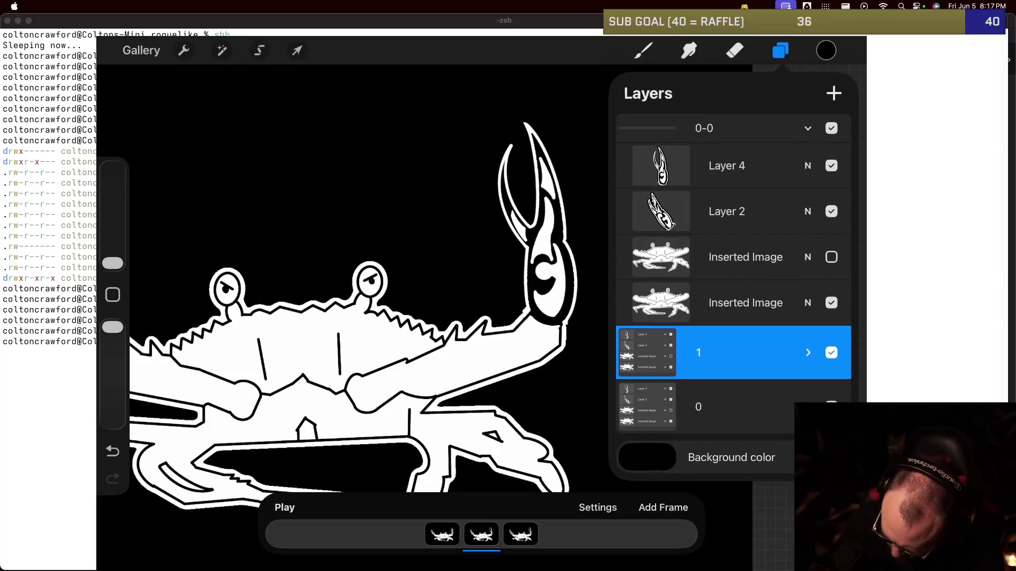
Step: Rename the top frame group to 2 and select the visible Inserted Image layer
click(704, 128)
click(703, 128)
click(517, 90)
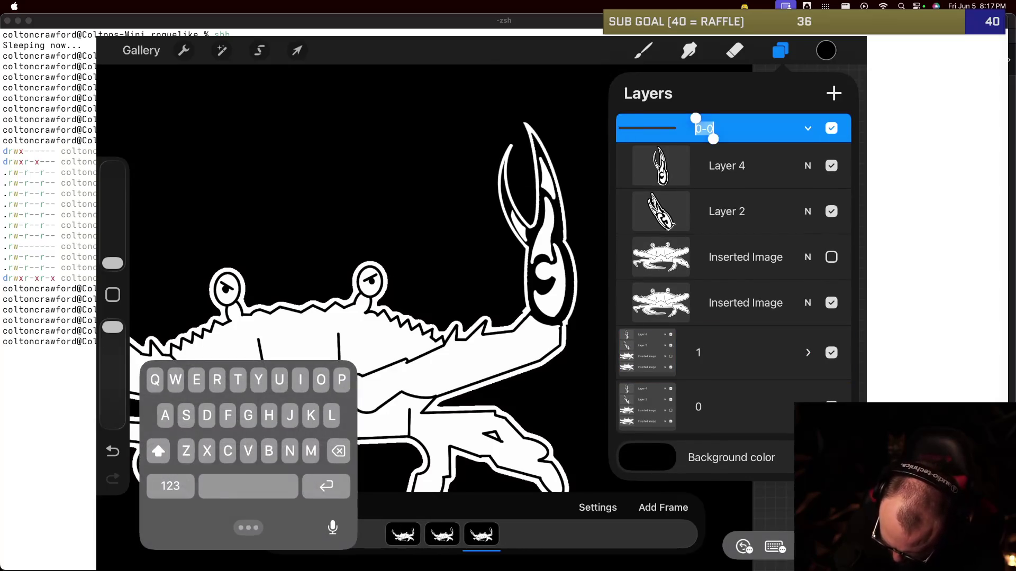
key(BackSpace)
click(170, 486)
text(2)
click(326, 486)
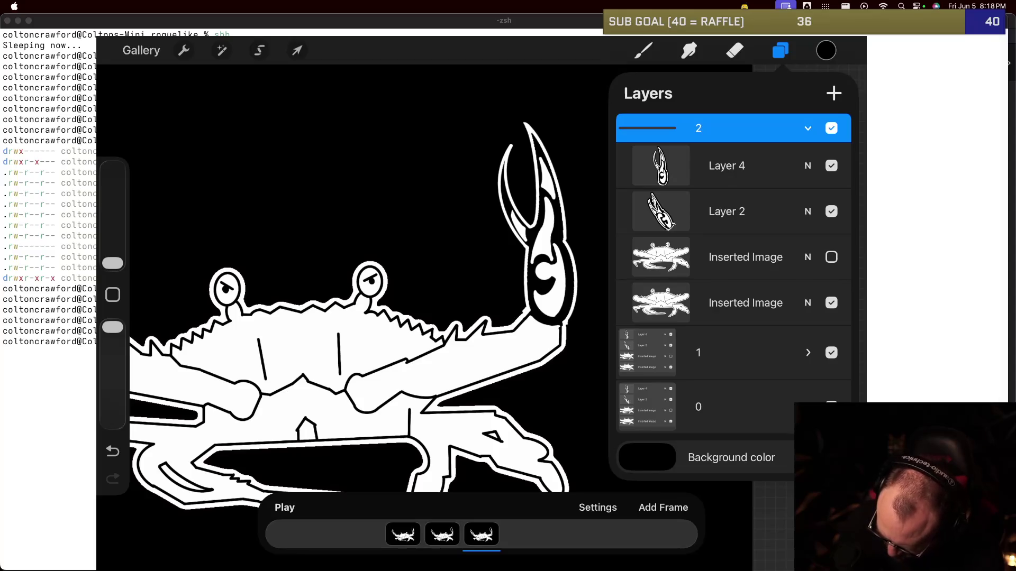
click(746, 303)
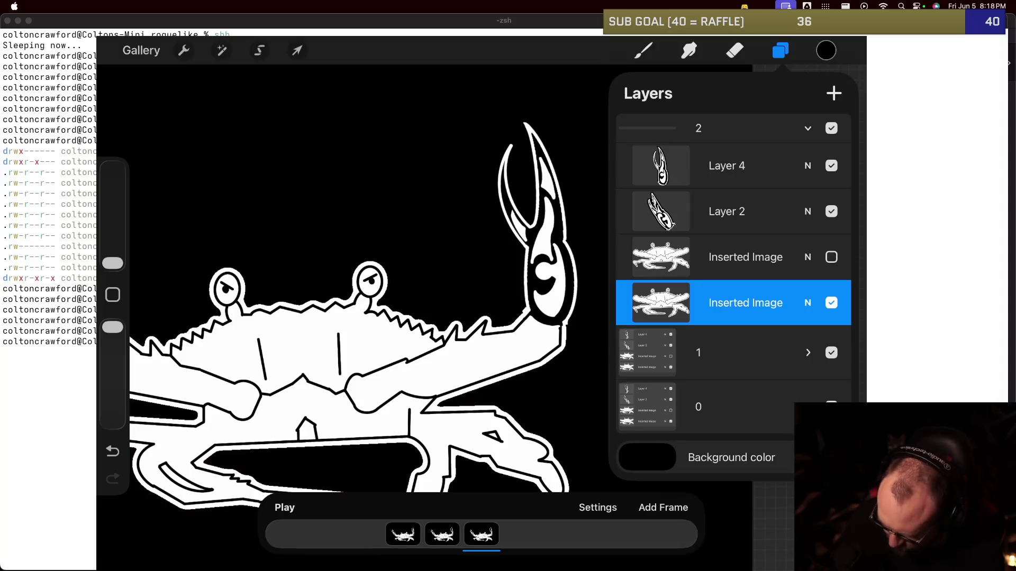
click(746, 257)
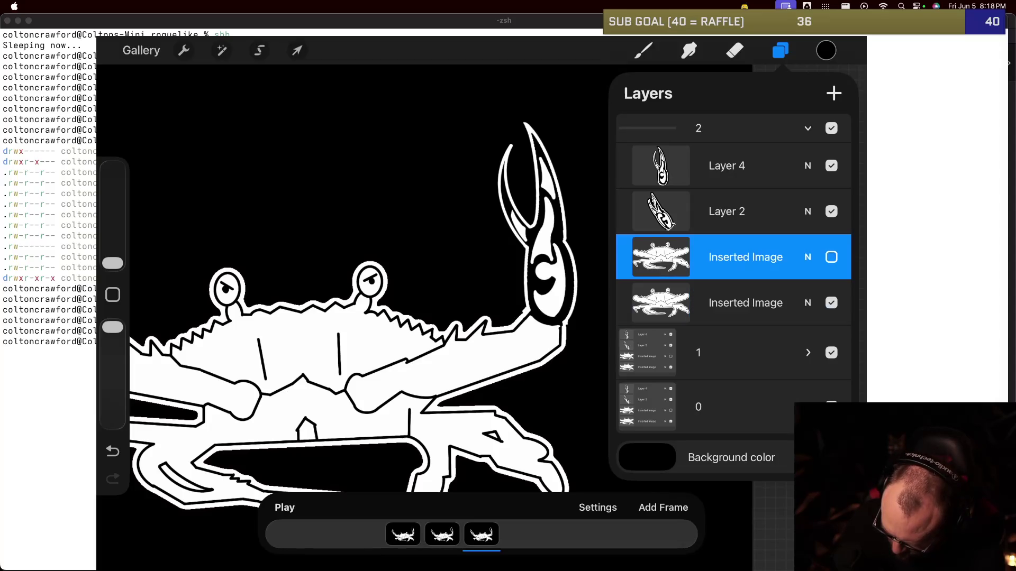
click(745, 303)
click(745, 257)
click(745, 302)
click(746, 257)
click(745, 302)
click(746, 257)
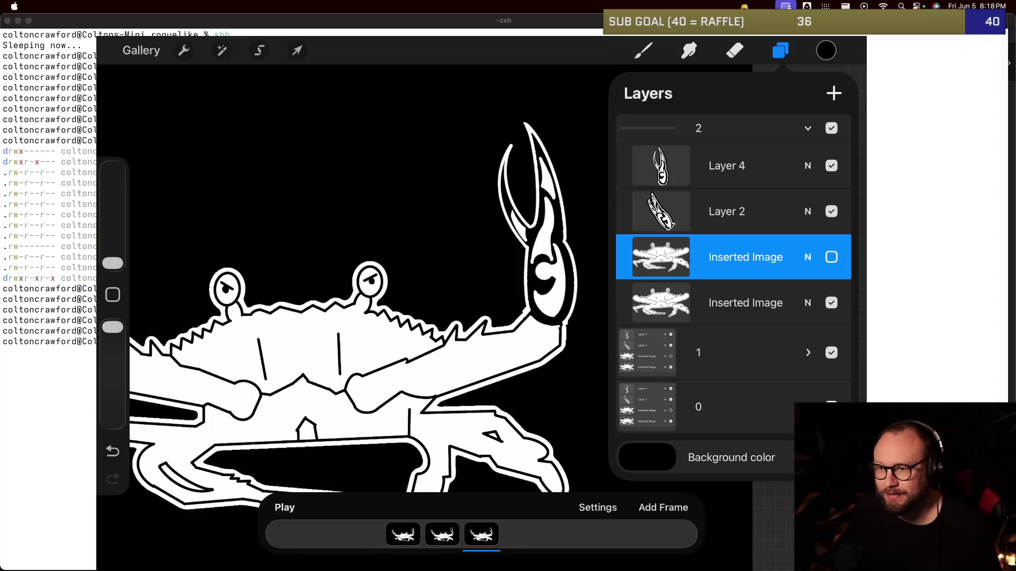
key(super+Tab)
key(super+Tab)
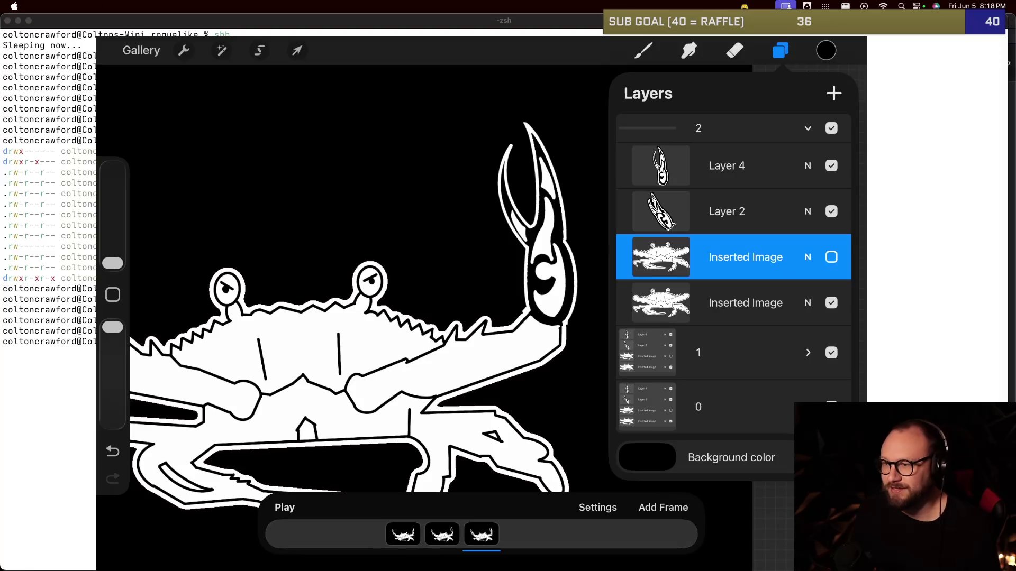
key(super+Tab)
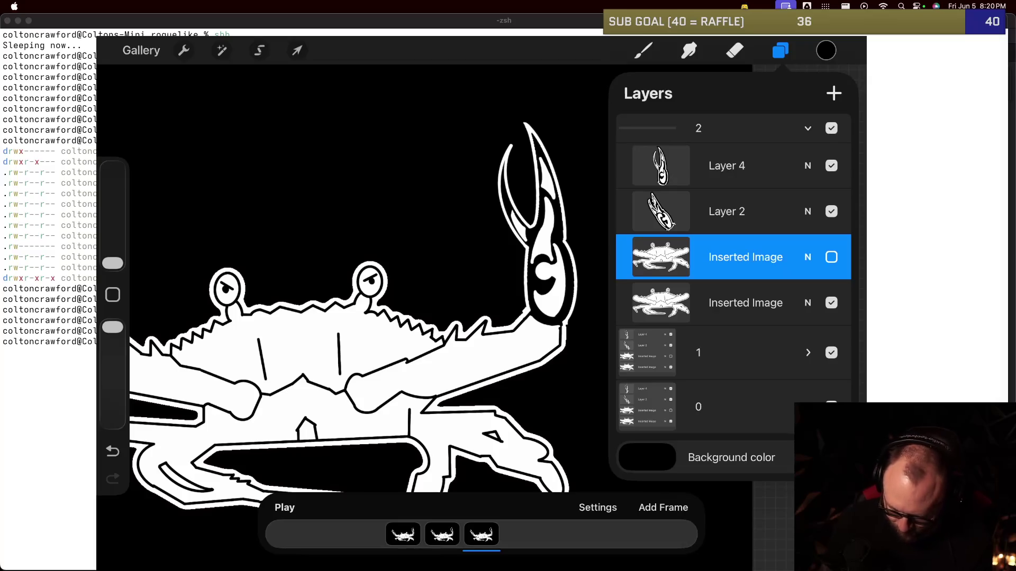
key(b)
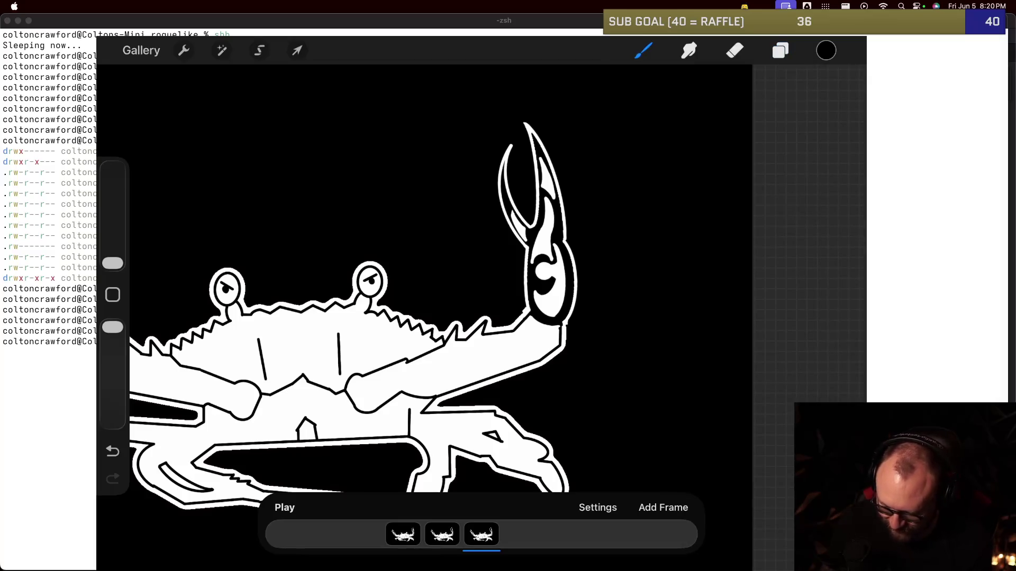
Step: On the third frame, set Onion skin frames to 1 in the animation settings
click(442, 534)
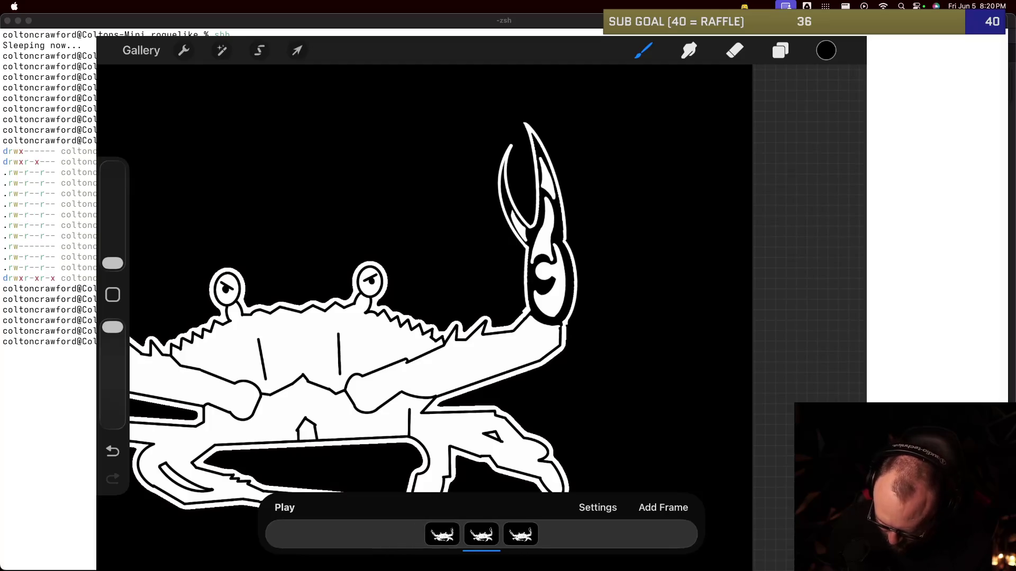
click(514, 534)
click(598, 507)
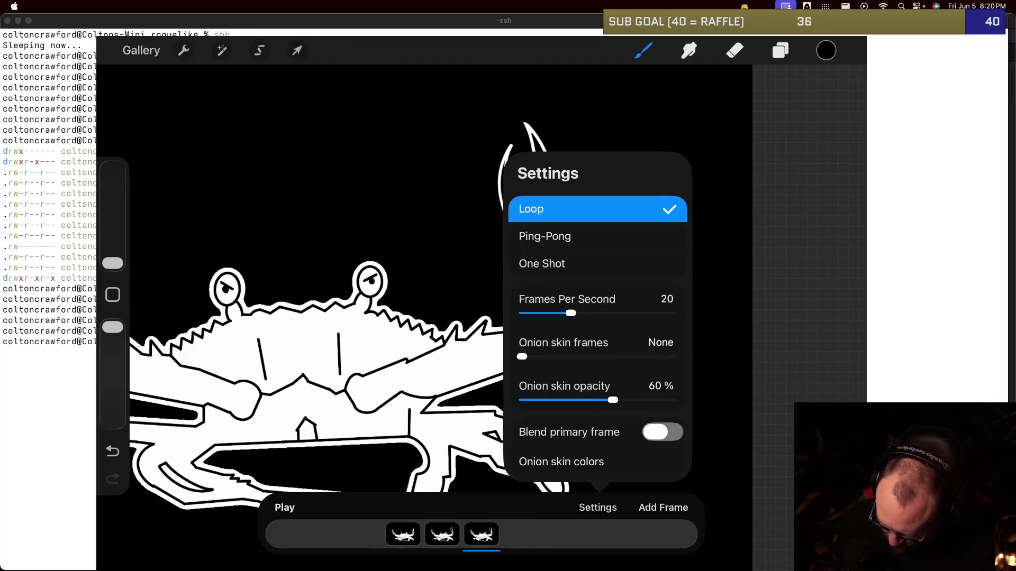
drag(522, 357, 531, 356)
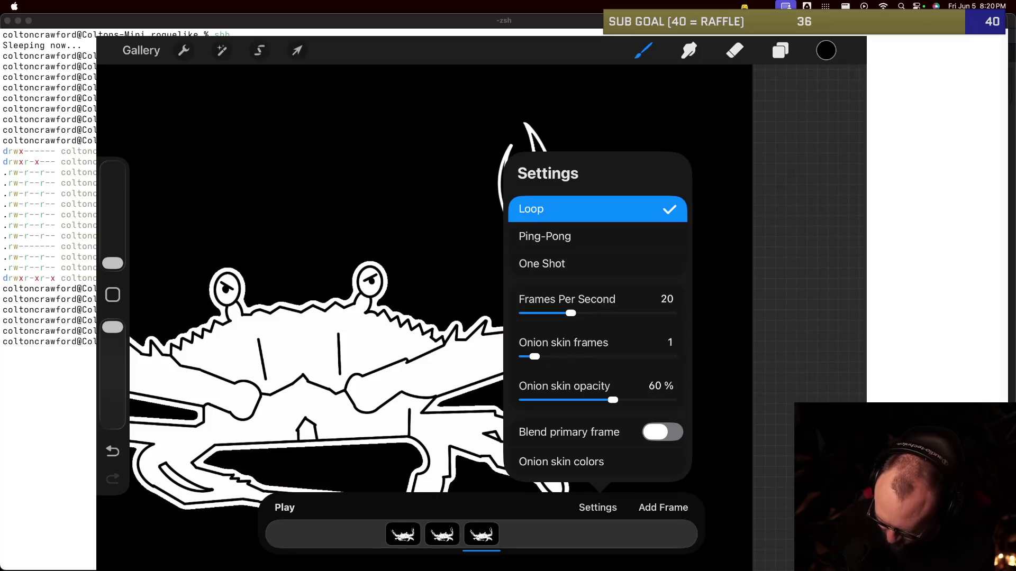
click(598, 507)
click(781, 50)
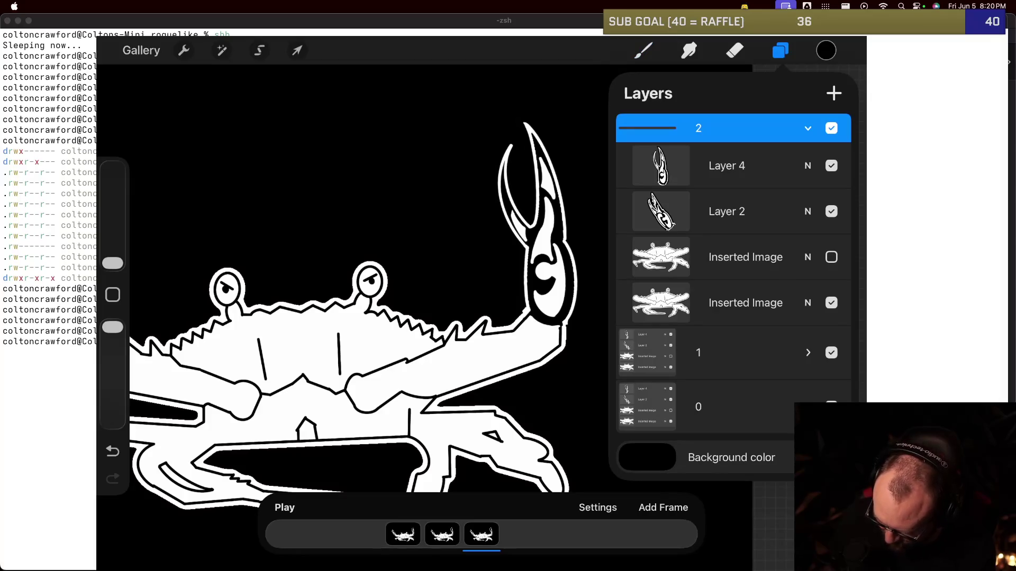
Step: Tilt the Layer 4 claw a few degrees and shift it slightly left on frame three
click(726, 166)
click(297, 51)
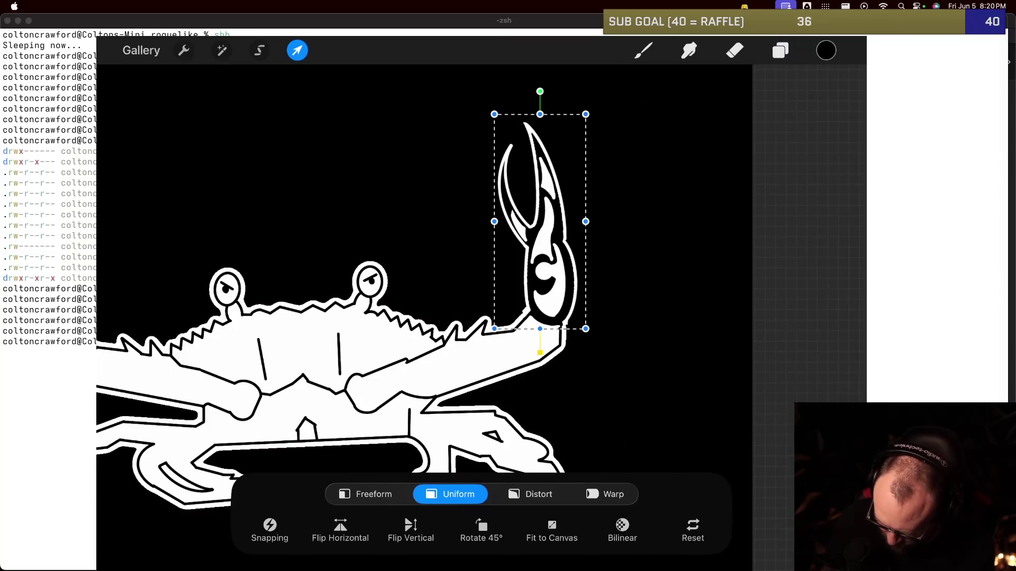
drag(539, 91, 533, 92)
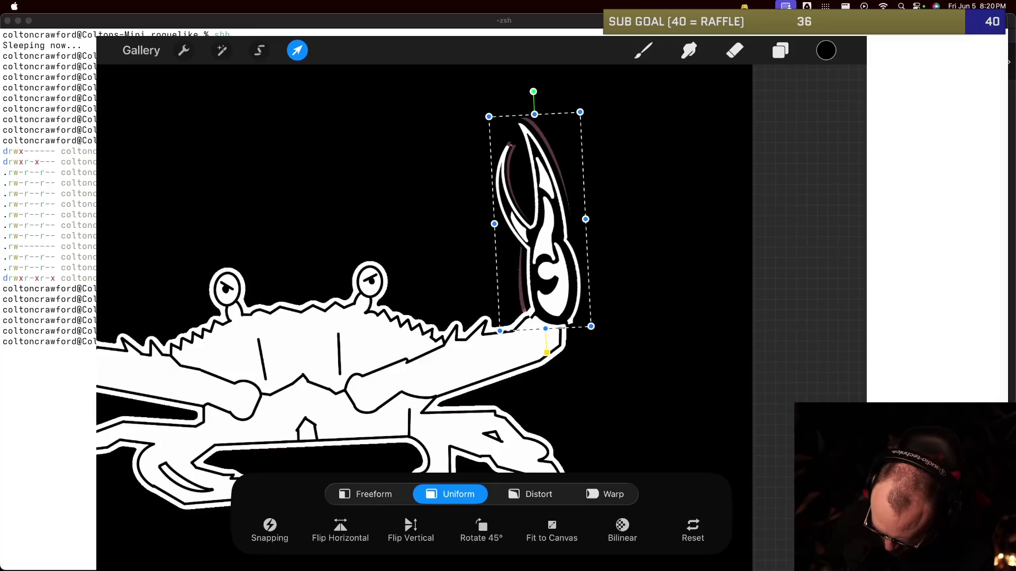
drag(540, 222, 535, 222)
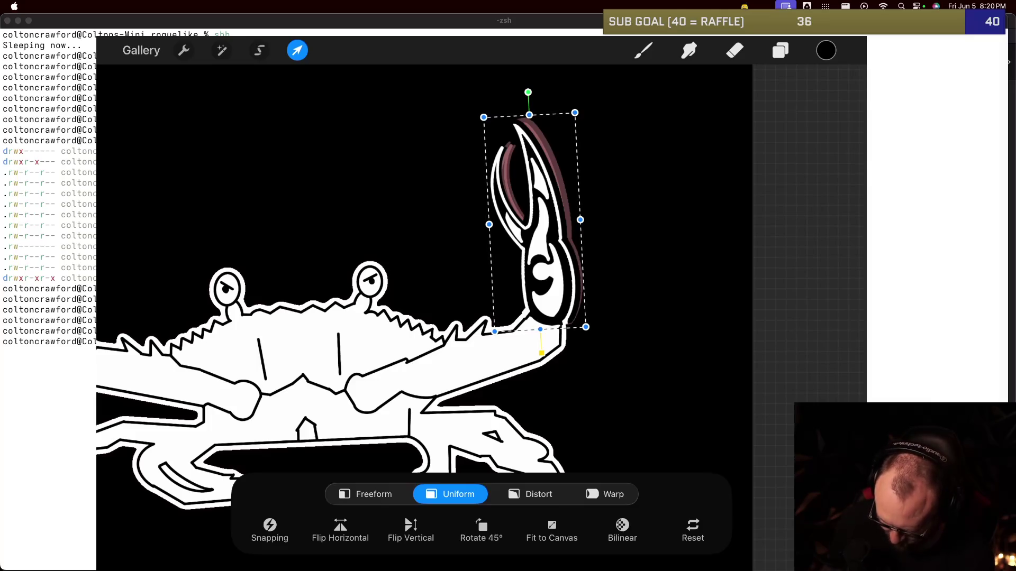
key(b)
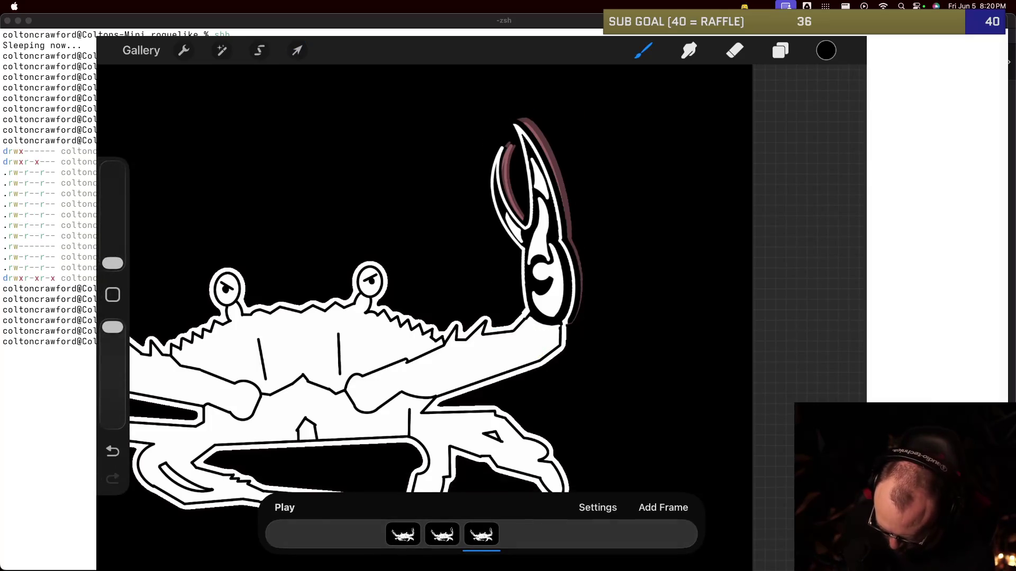
Step: Step through frames 1, 2 and 3 to compare the claw poses
click(403, 535)
click(520, 534)
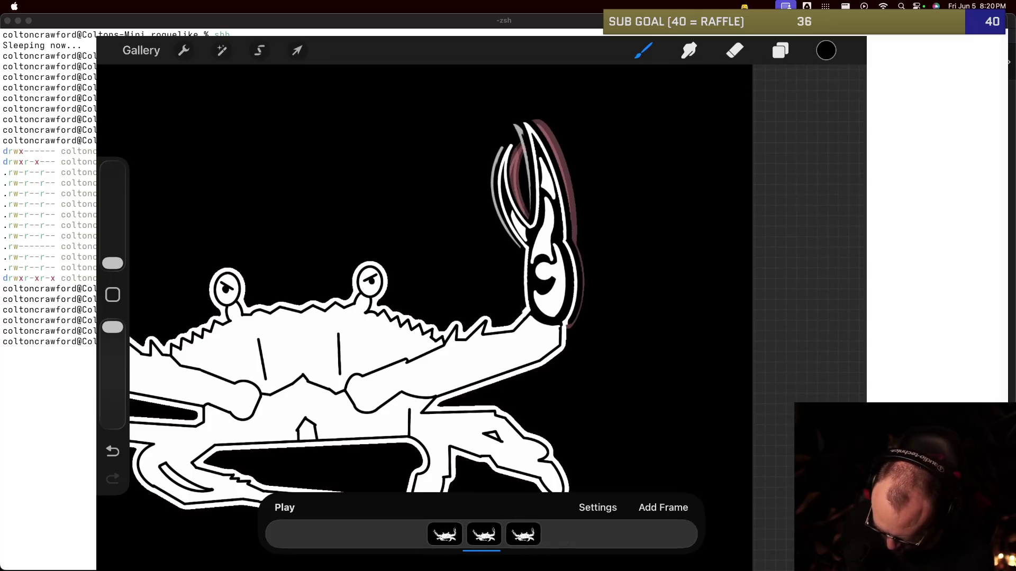
click(524, 534)
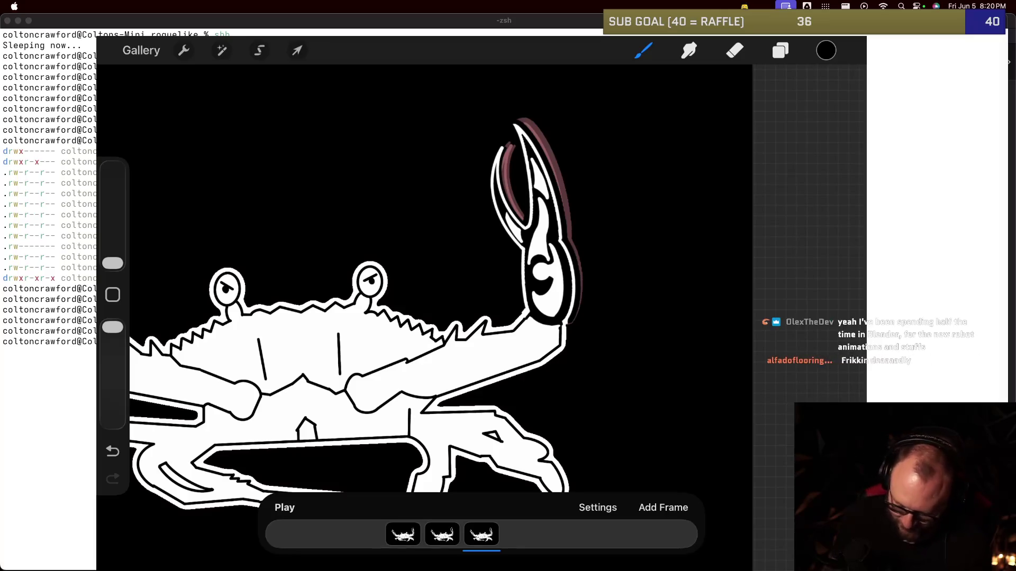
scroll(370, 291, up, 3)
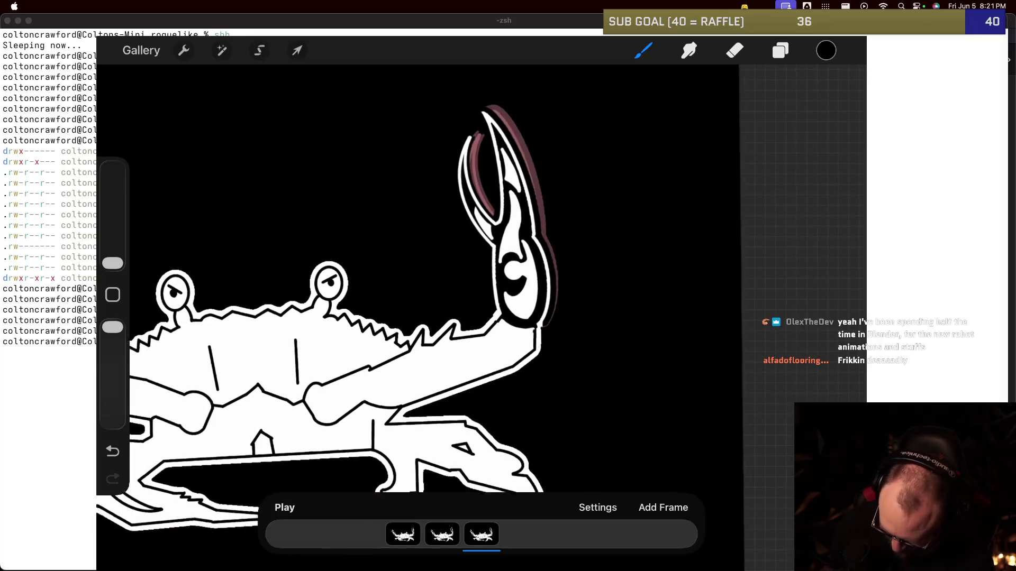
Step: Hide the black Background color layer for a transparent canvas
click(780, 50)
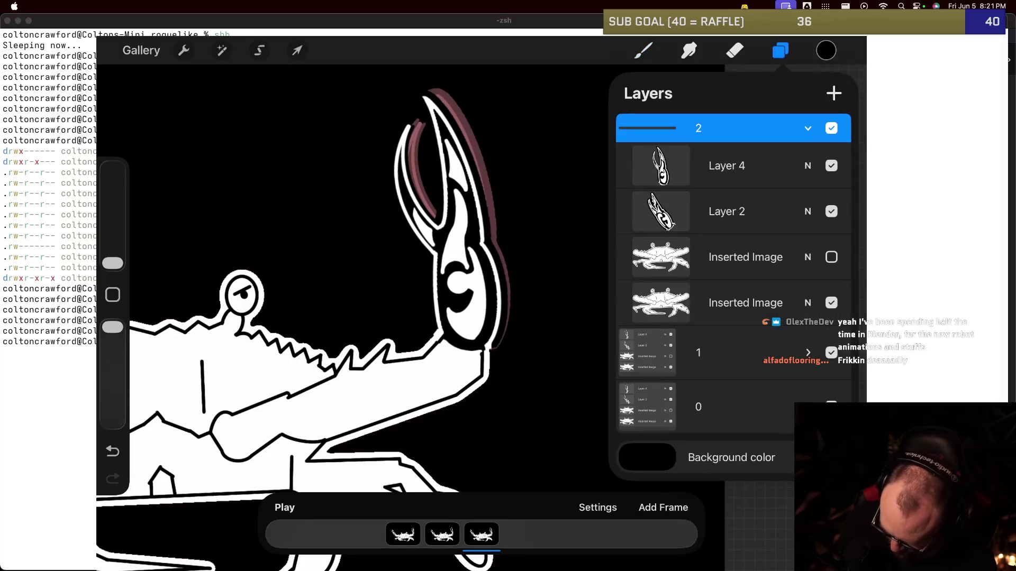
click(831, 458)
click(644, 50)
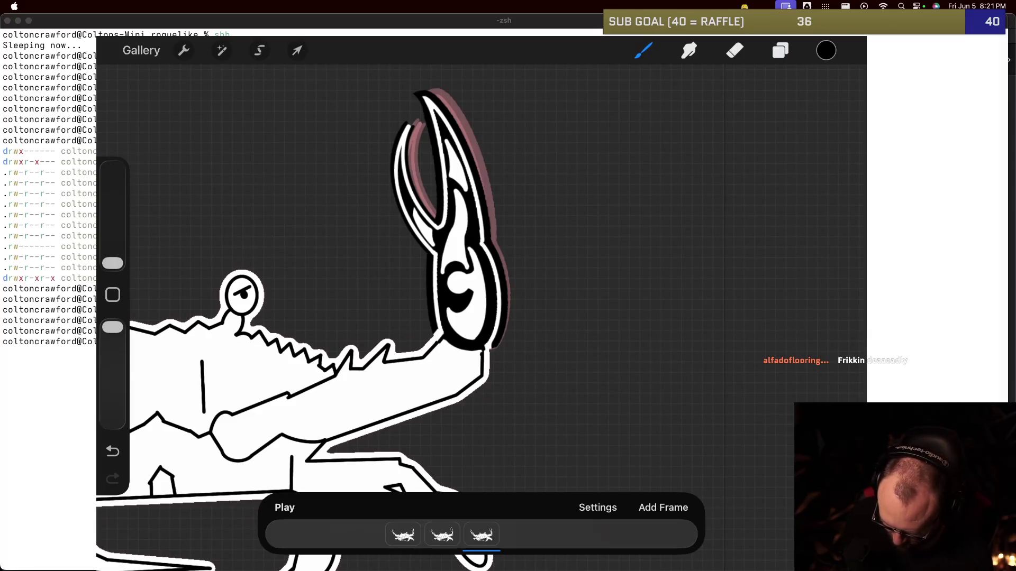
Step: Collapse frame group 2 in the layer list
click(481, 535)
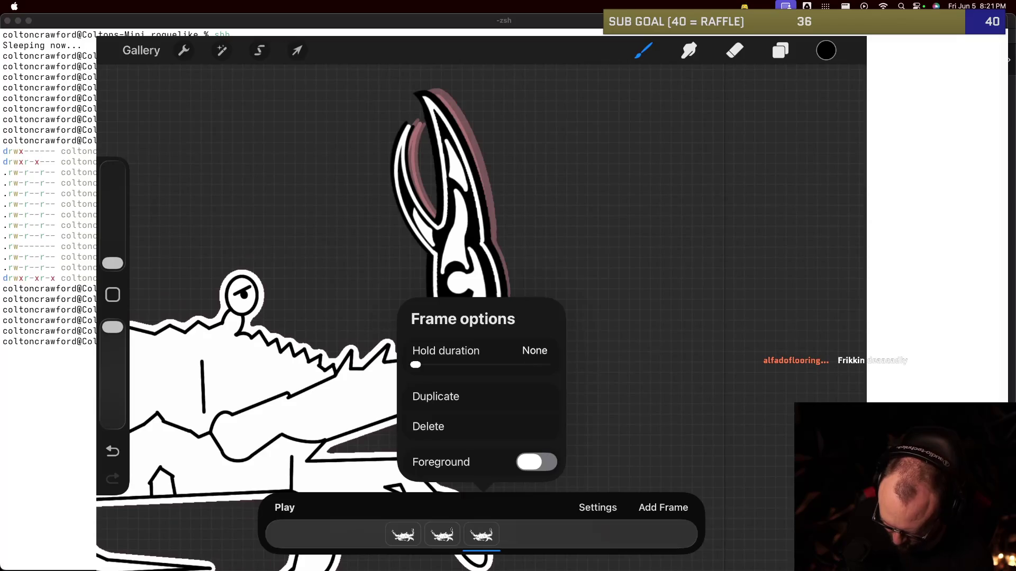
click(780, 50)
click(779, 50)
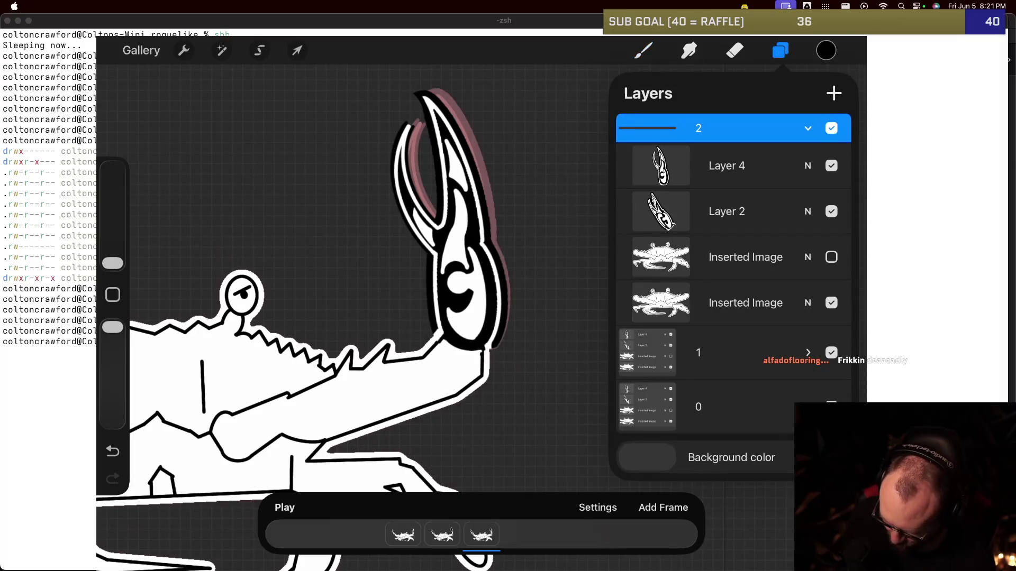
click(807, 128)
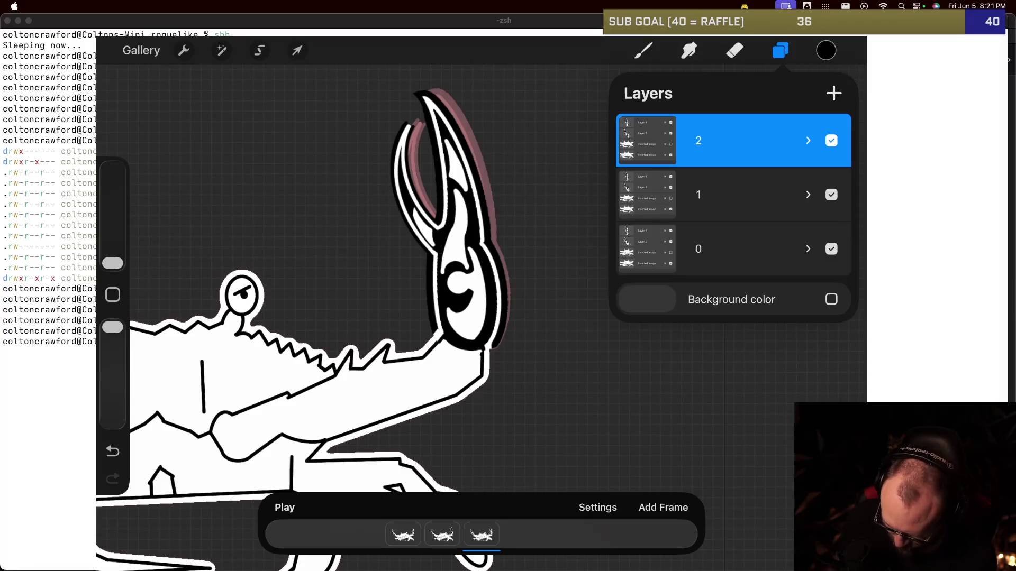
click(699, 140)
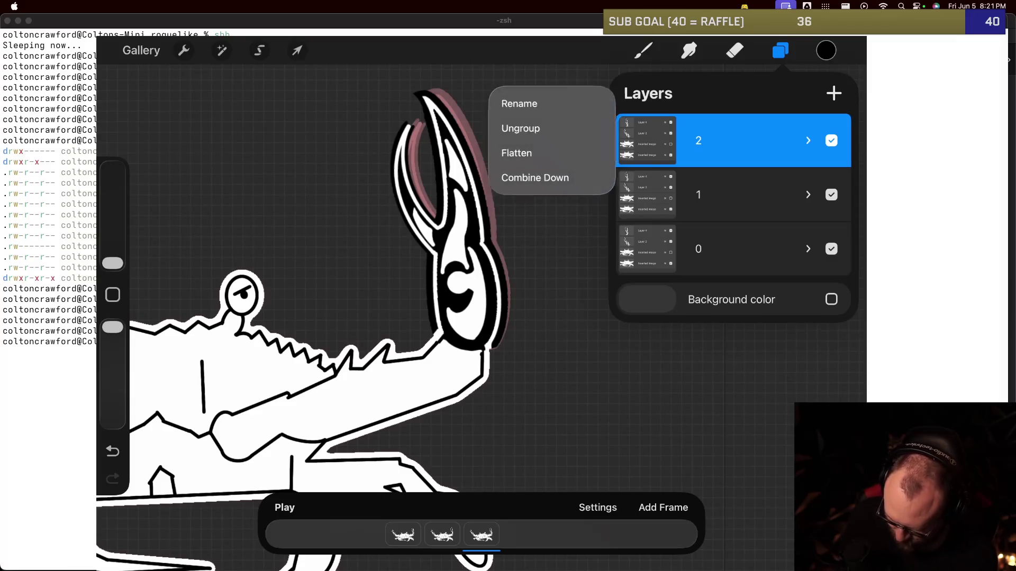
Step: Duplicate the third frame into a new fourth animation frame
click(698, 140)
key(b)
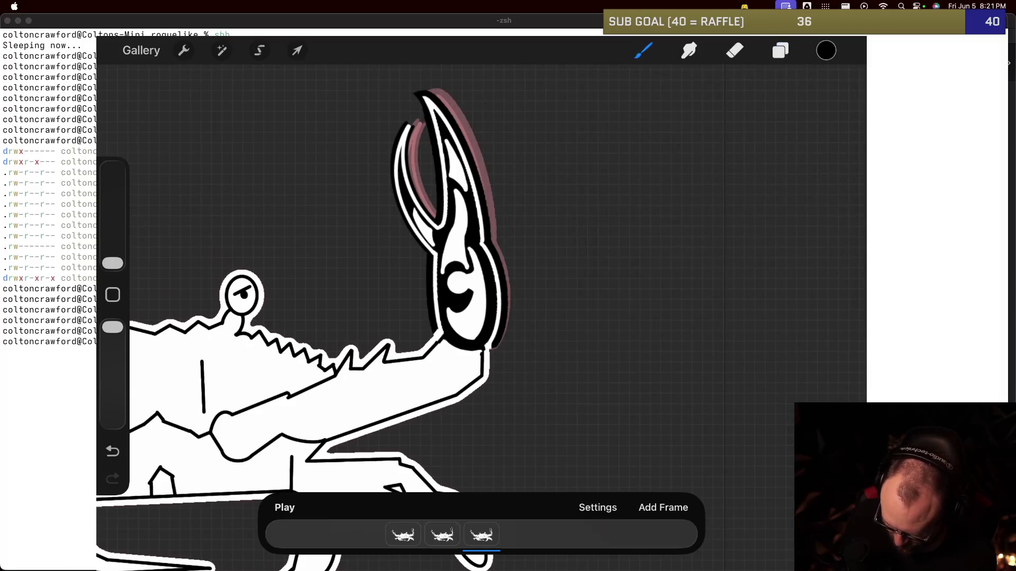
click(442, 535)
click(520, 535)
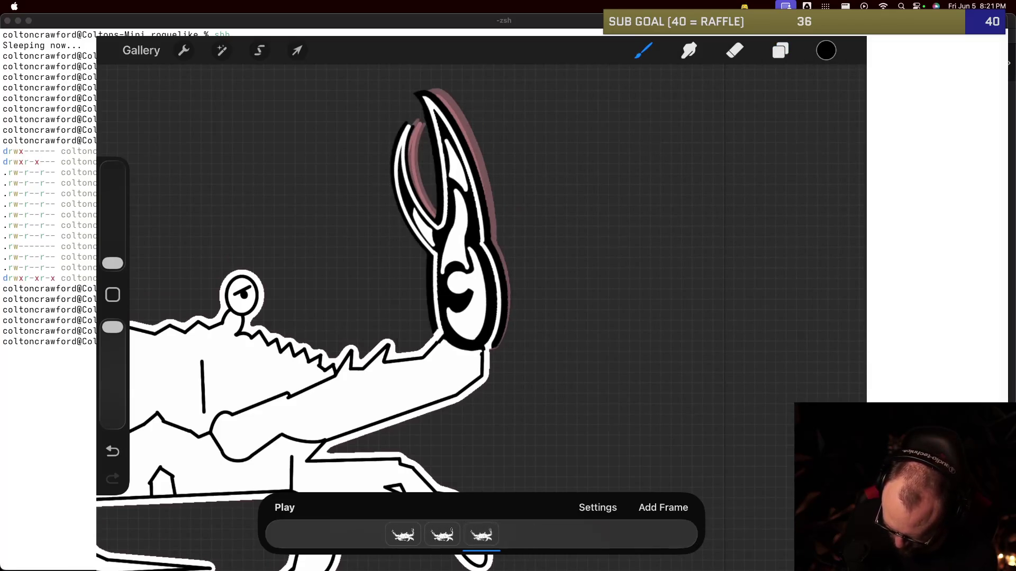
click(480, 535)
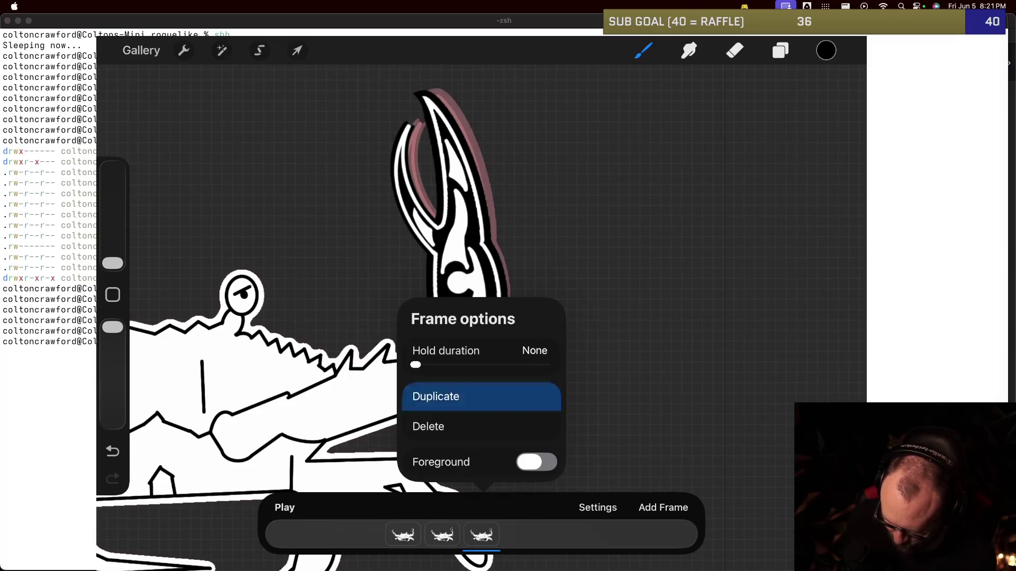
click(436, 396)
click(443, 534)
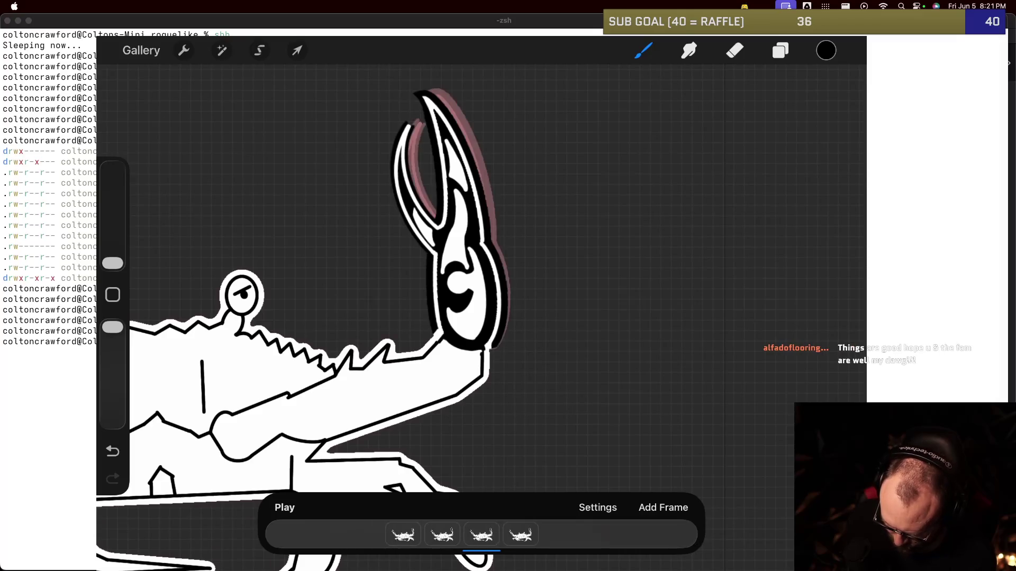
click(520, 535)
click(482, 535)
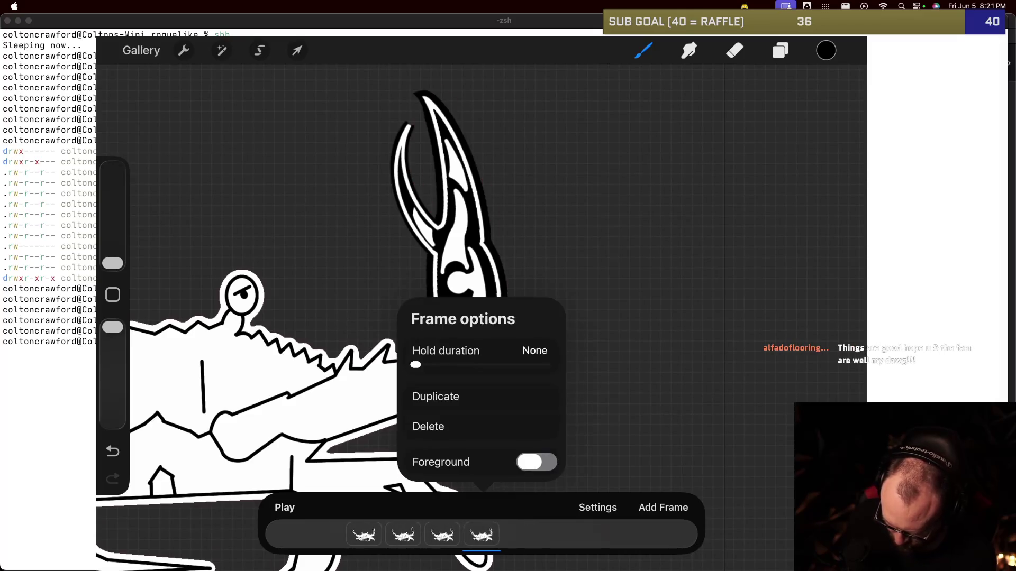
click(481, 535)
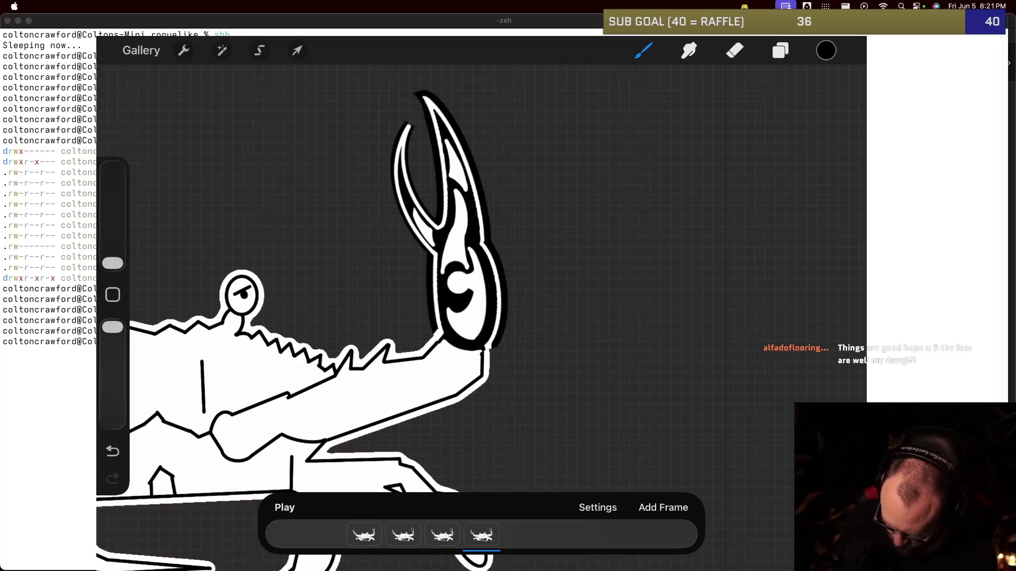
Step: Rename the duplicated frame group to 3
click(297, 50)
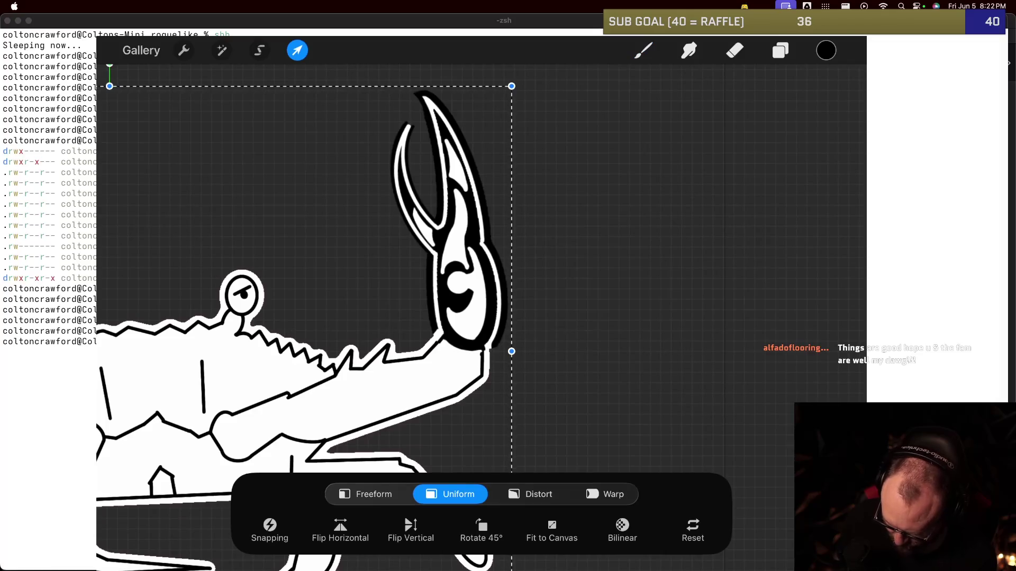
click(297, 50)
click(780, 50)
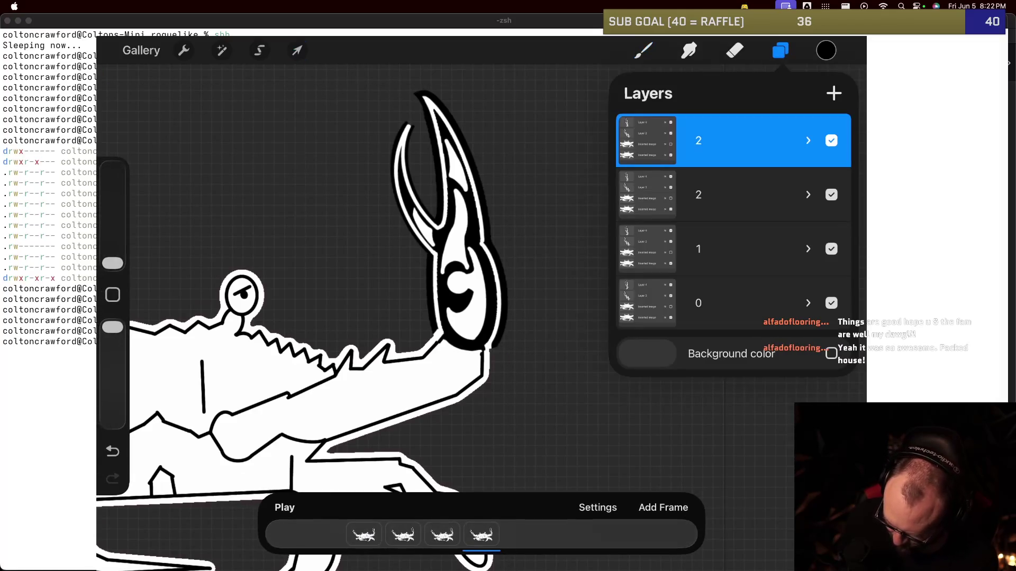
click(698, 140)
click(501, 102)
click(171, 485)
text(3)
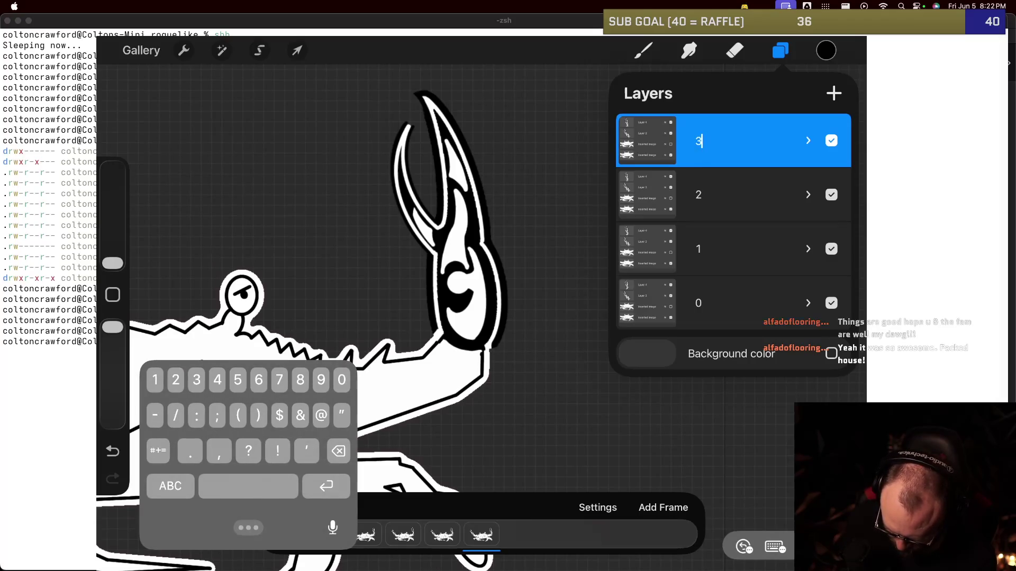
key(Return)
Step: Expand group 3 and start transforming its Layer 4 claw
click(808, 140)
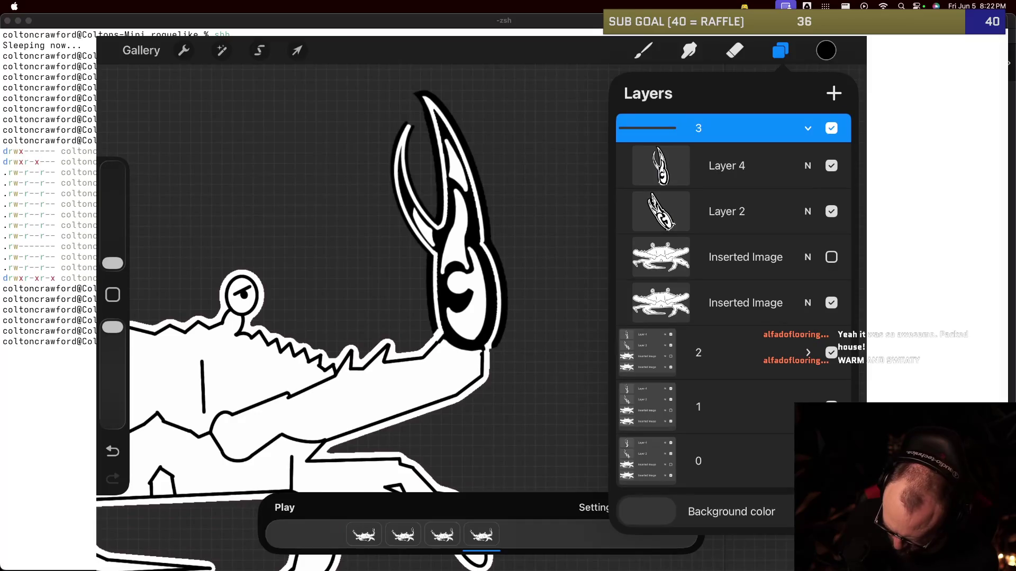
click(726, 165)
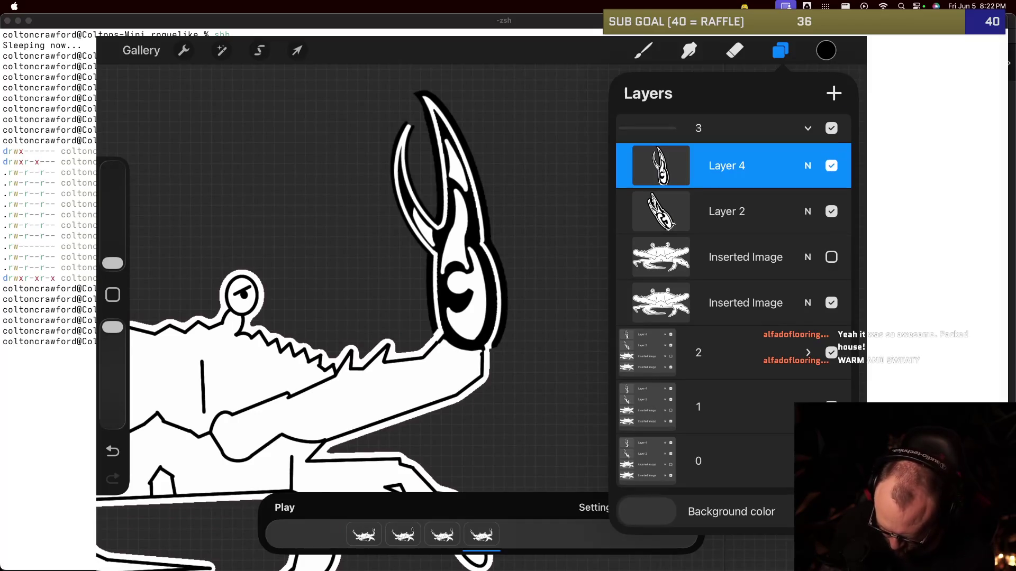
key(v)
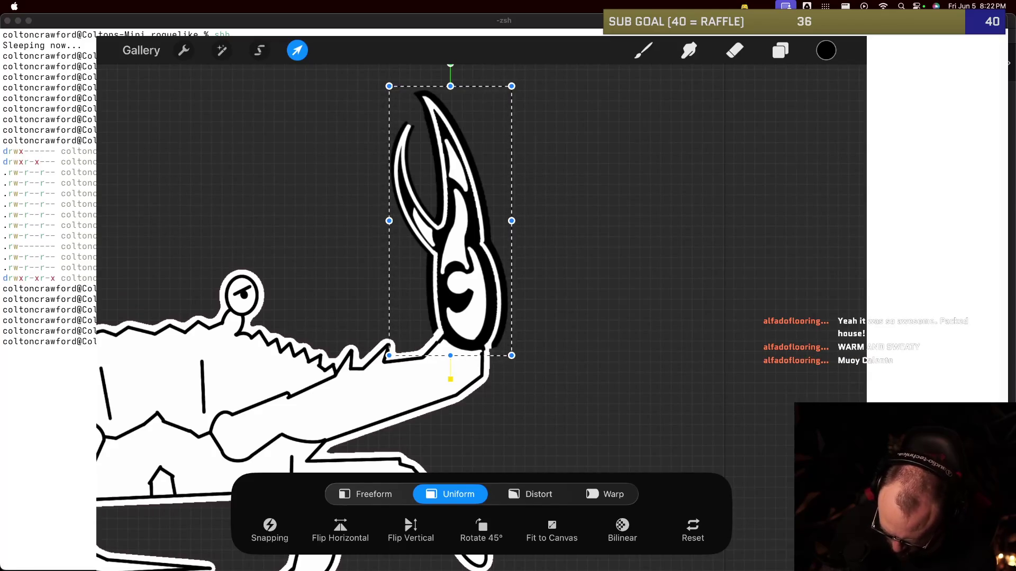
Step: Tilt the fourth frame's claw to about -9.6°, shift it right, and duplicate the frame into a fifth
drag(450, 64, 476, 66)
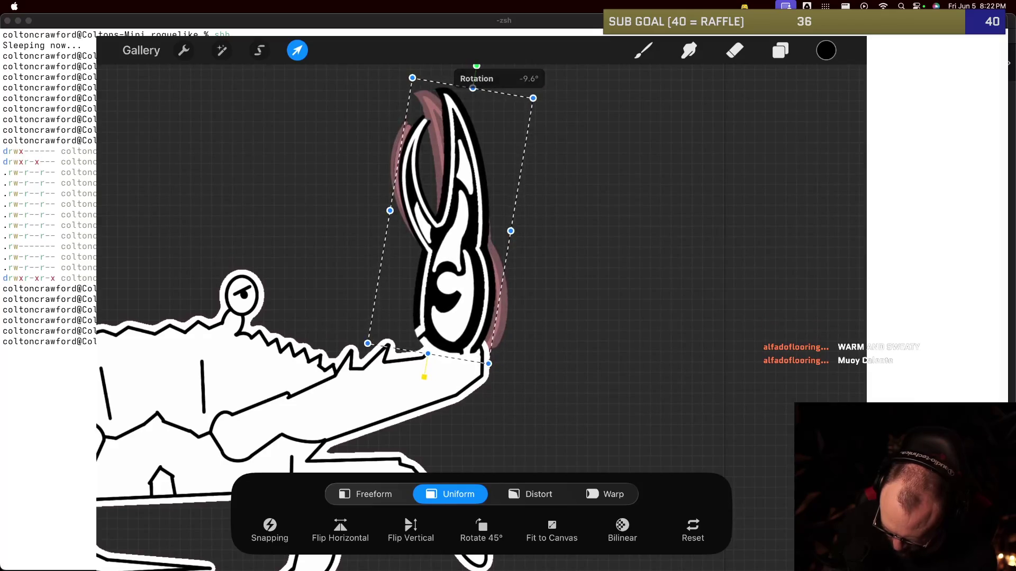
drag(450, 222, 471, 226)
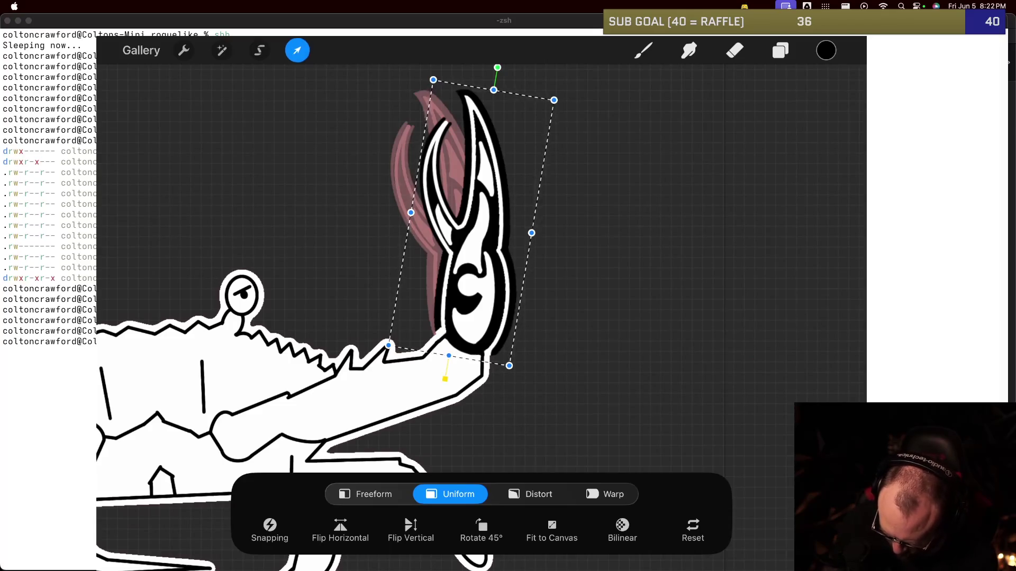
key(b)
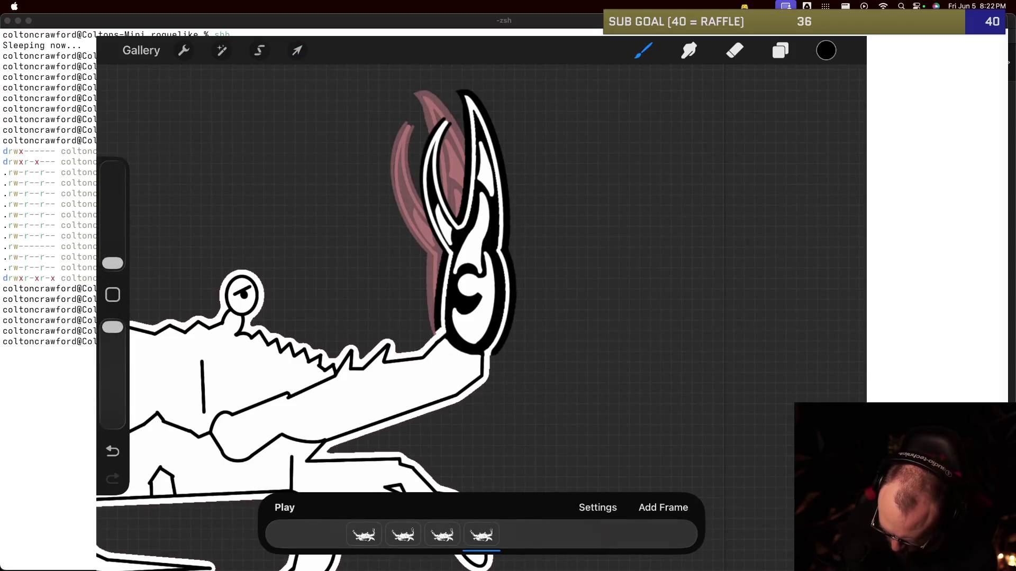
click(481, 535)
click(435, 397)
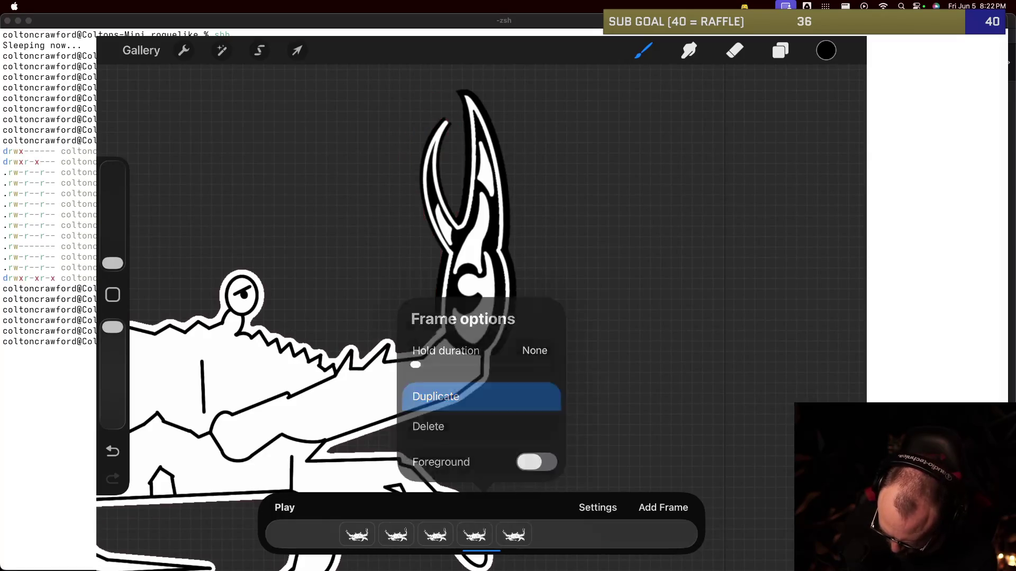
Step: Collapse group 3 and rename the new top frame group to 4
click(780, 50)
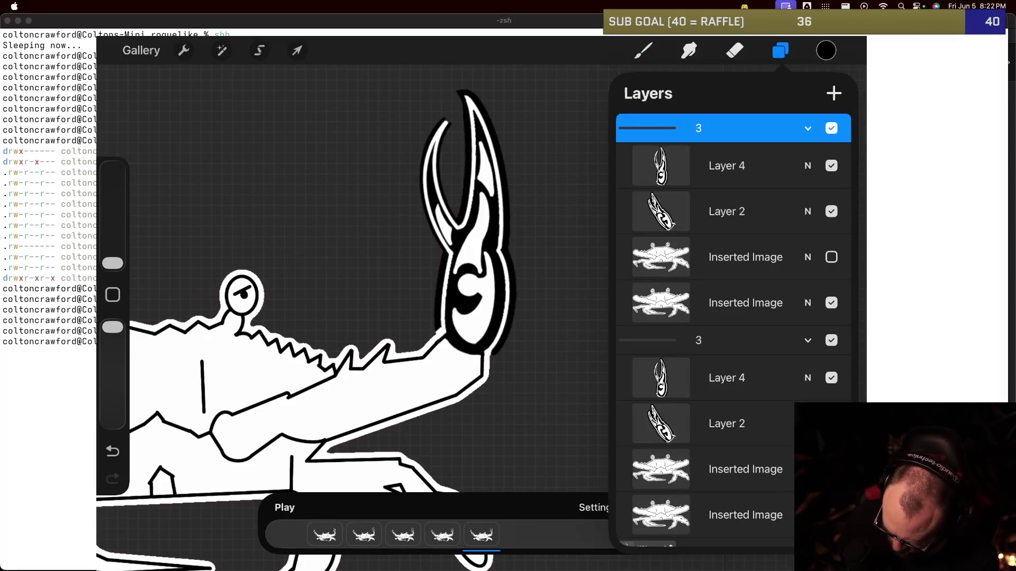
click(807, 340)
click(699, 128)
click(523, 89)
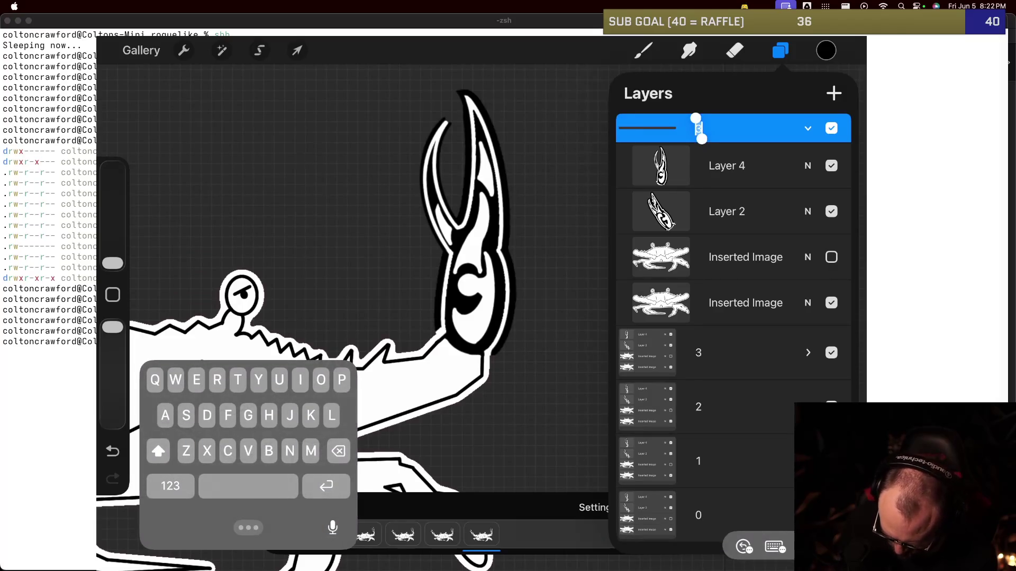
click(170, 486)
text(4)
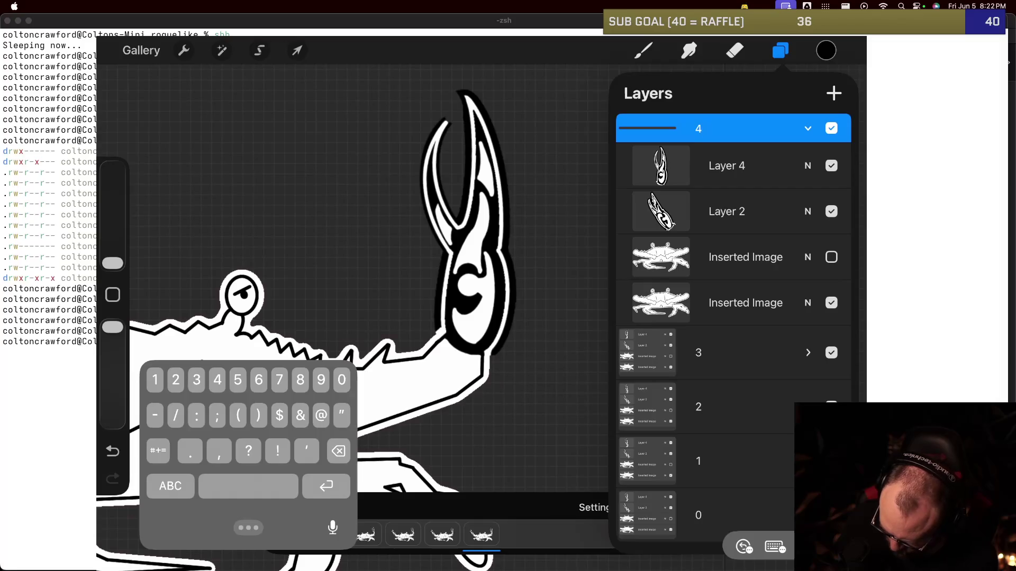
key(Return)
Step: Rotate Layer 4's claw about -17°, seat it on the arm tip, then preview earlier frames
click(726, 166)
click(297, 50)
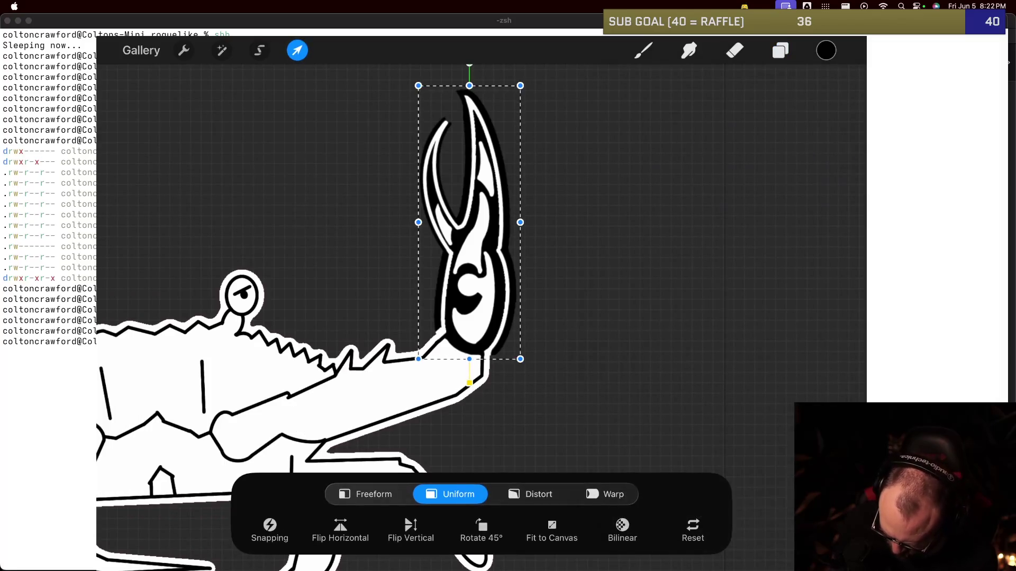
drag(469, 65, 516, 71)
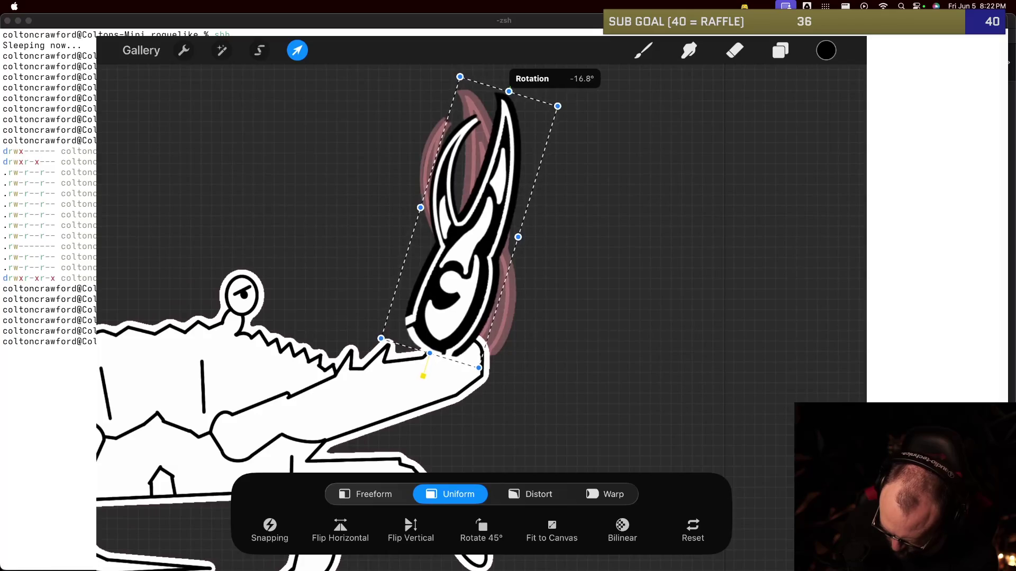
drag(515, 70, 523, 68)
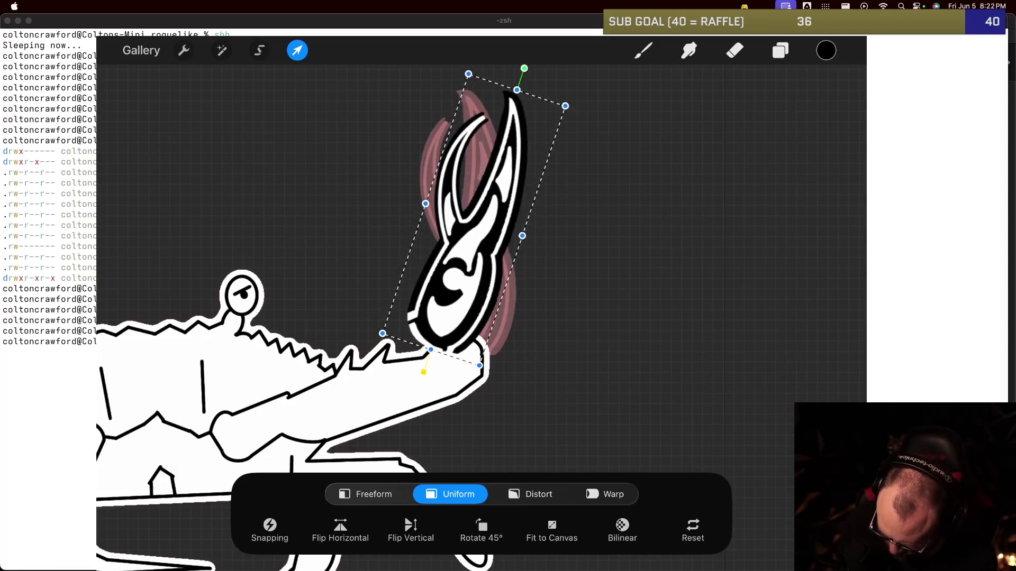
drag(474, 211, 510, 228)
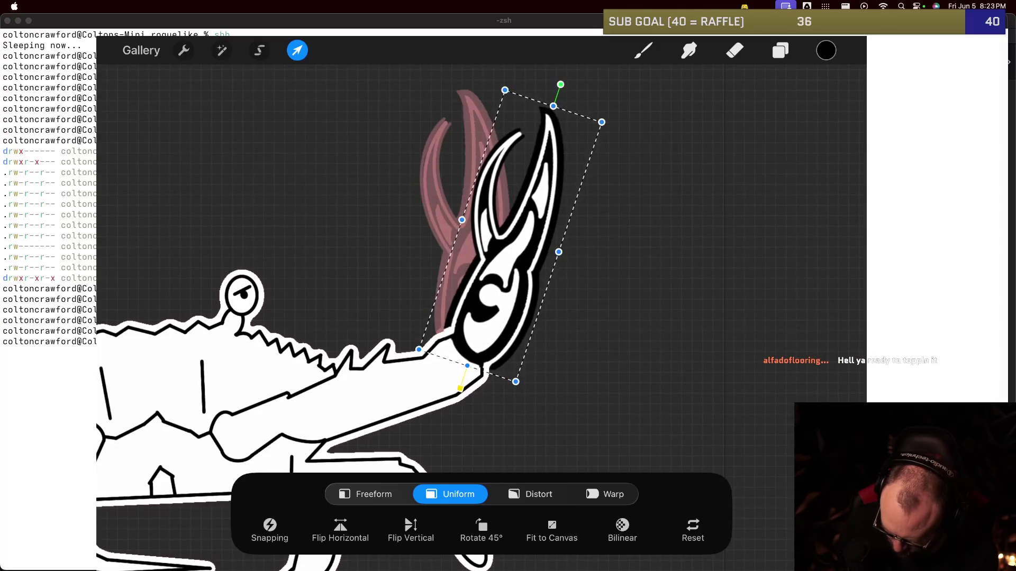
key(b)
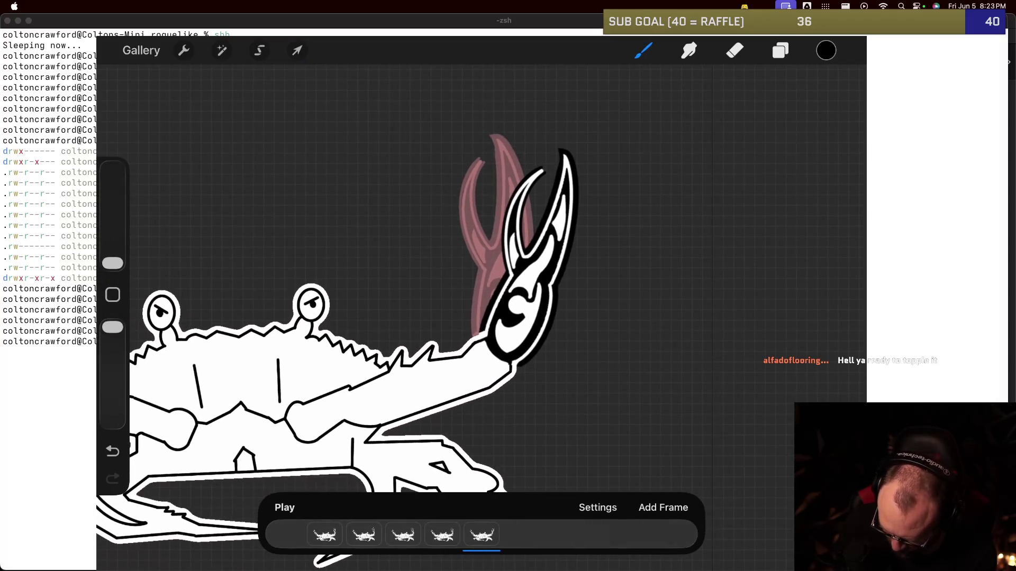
click(441, 535)
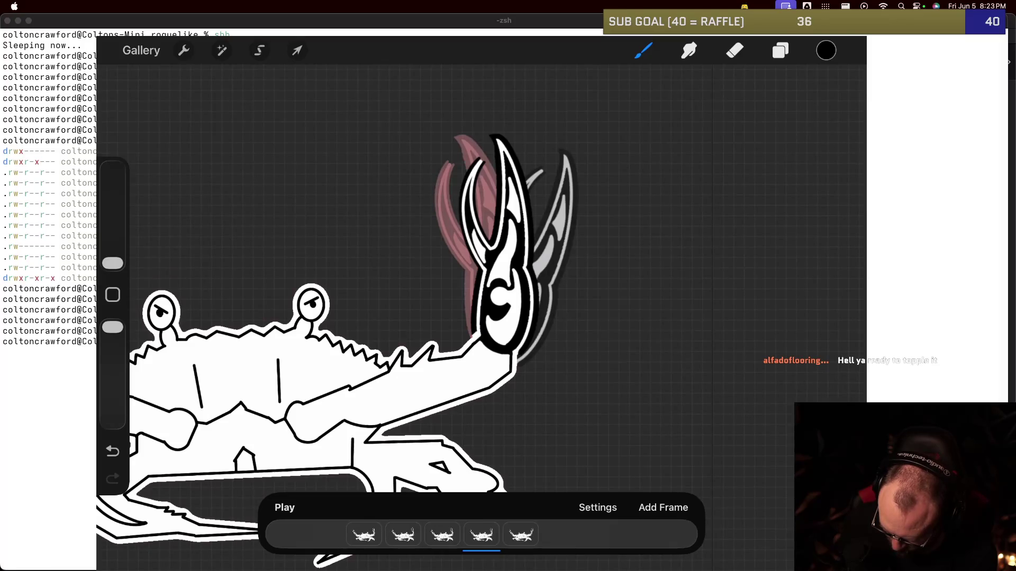
click(442, 535)
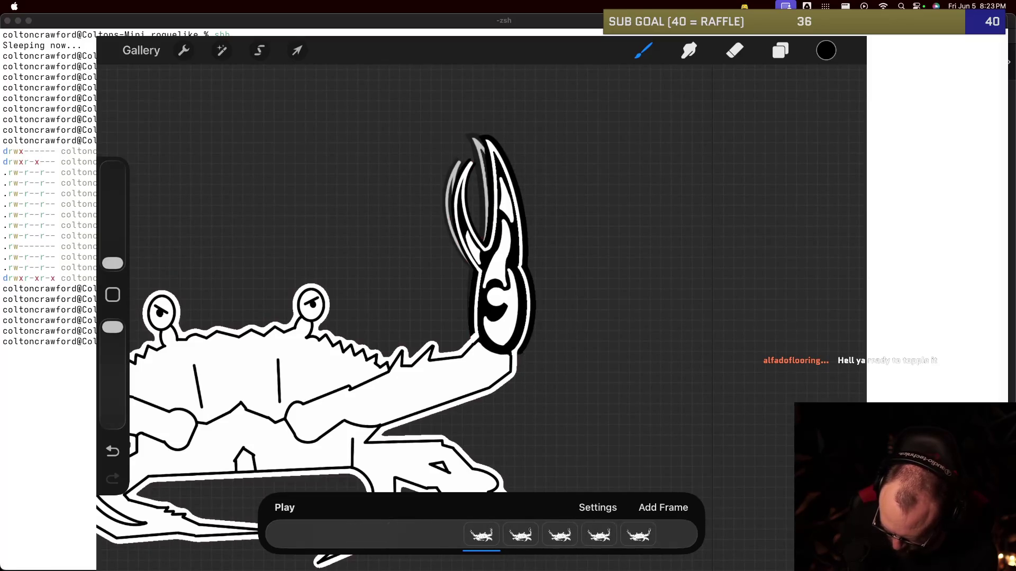
Step: Step through the frames, then duplicate the last frame into a sixth
click(442, 535)
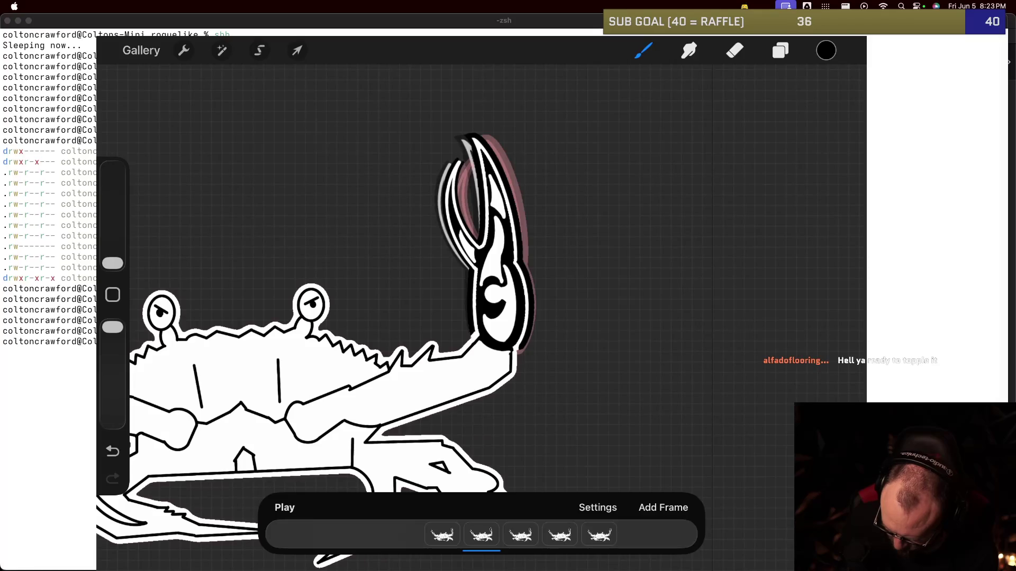
click(520, 535)
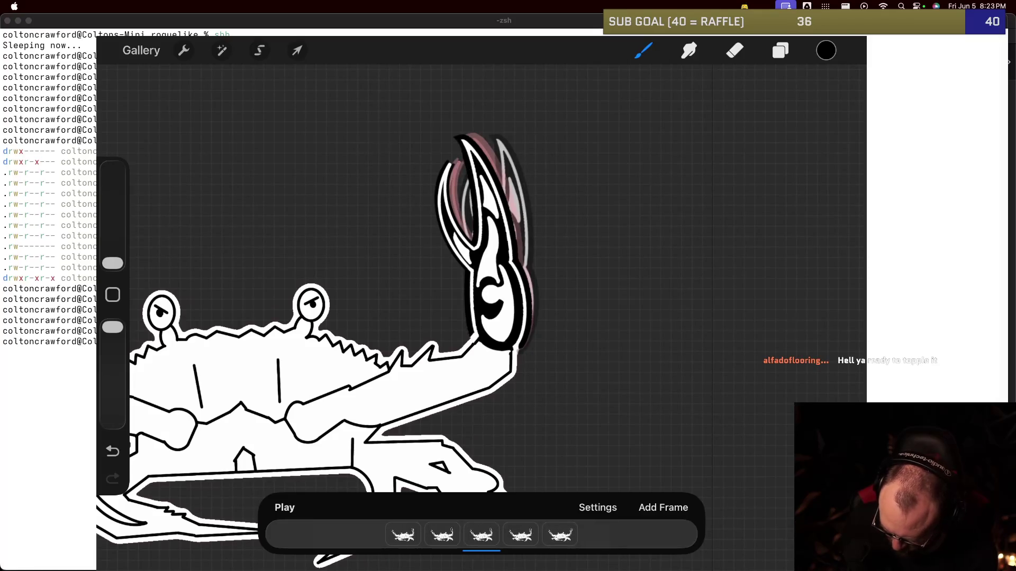
click(520, 535)
click(442, 534)
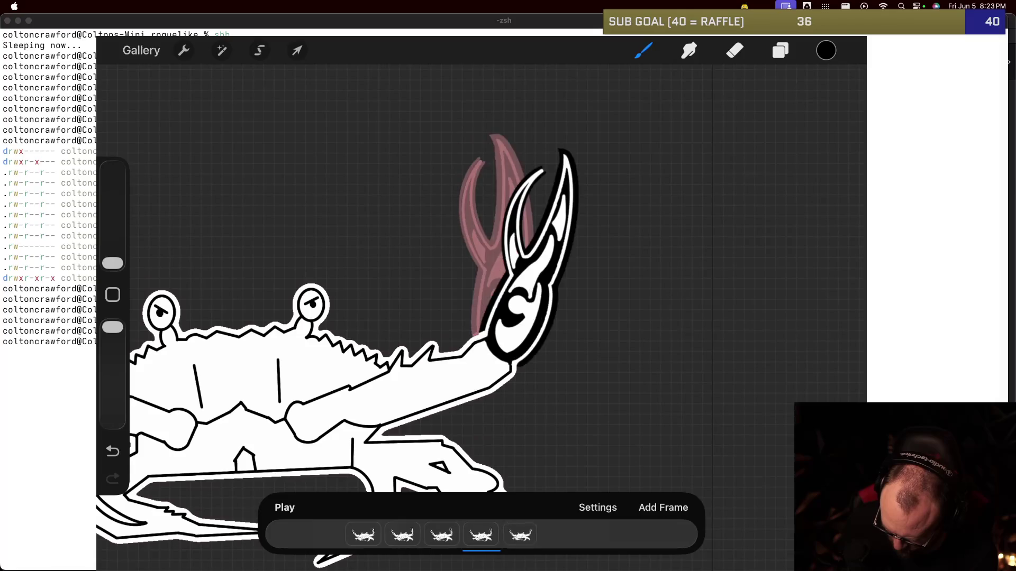
click(480, 535)
click(481, 394)
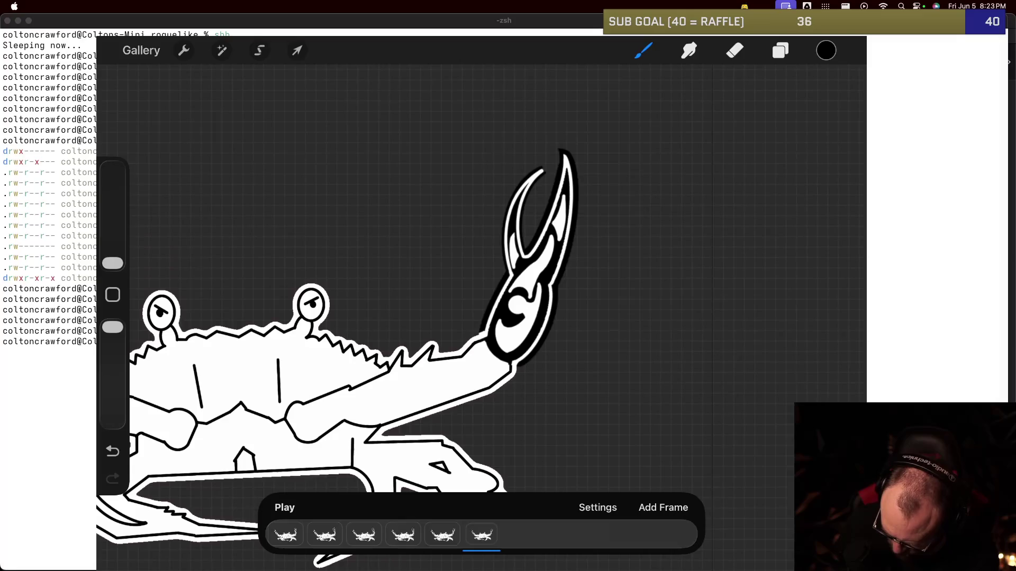
click(481, 535)
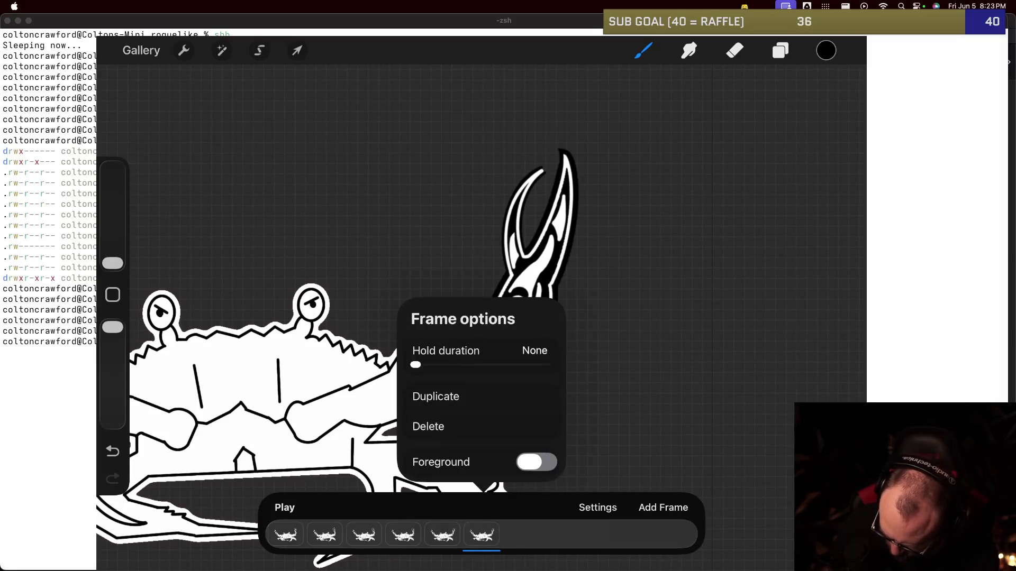
Step: Rename the new top frame group to 5 and select its Layer 4 claw
click(781, 50)
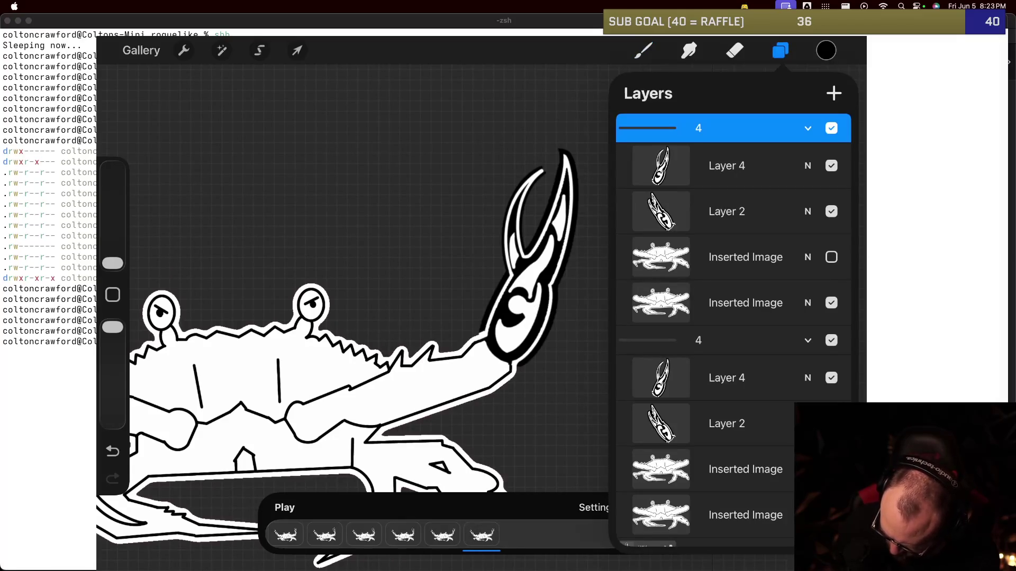
click(808, 340)
click(698, 128)
click(524, 91)
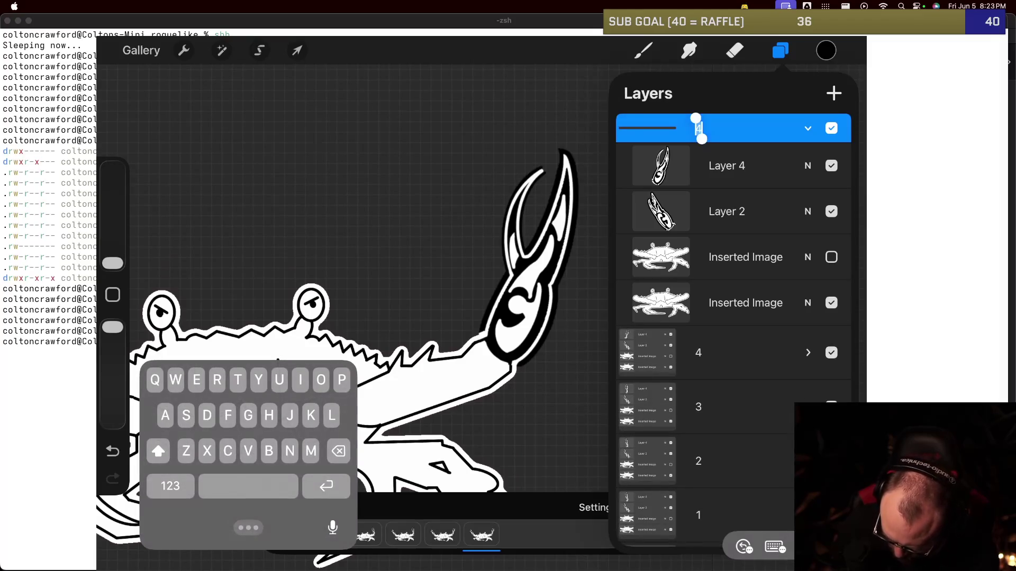
click(170, 486)
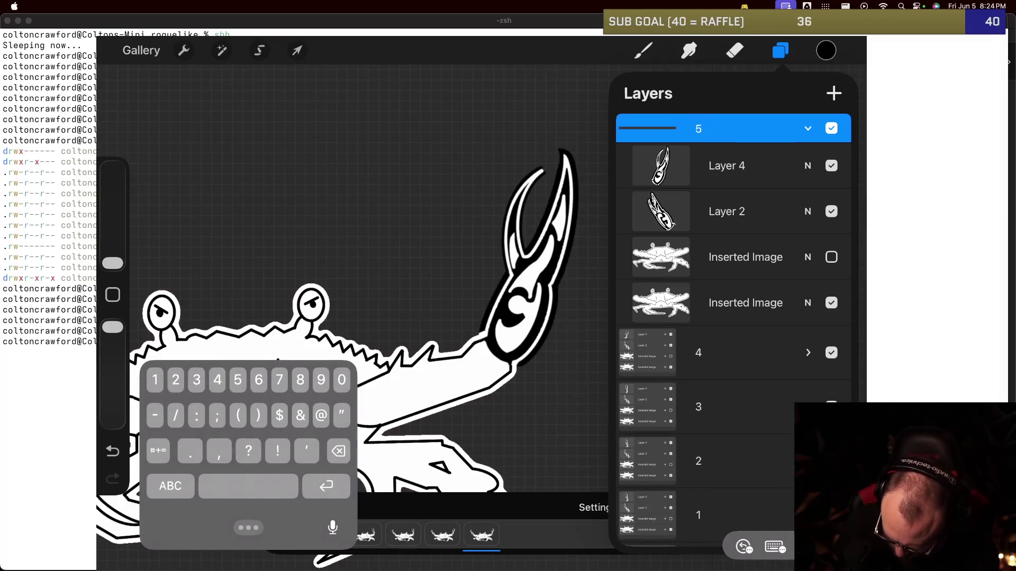
key(Return)
click(781, 50)
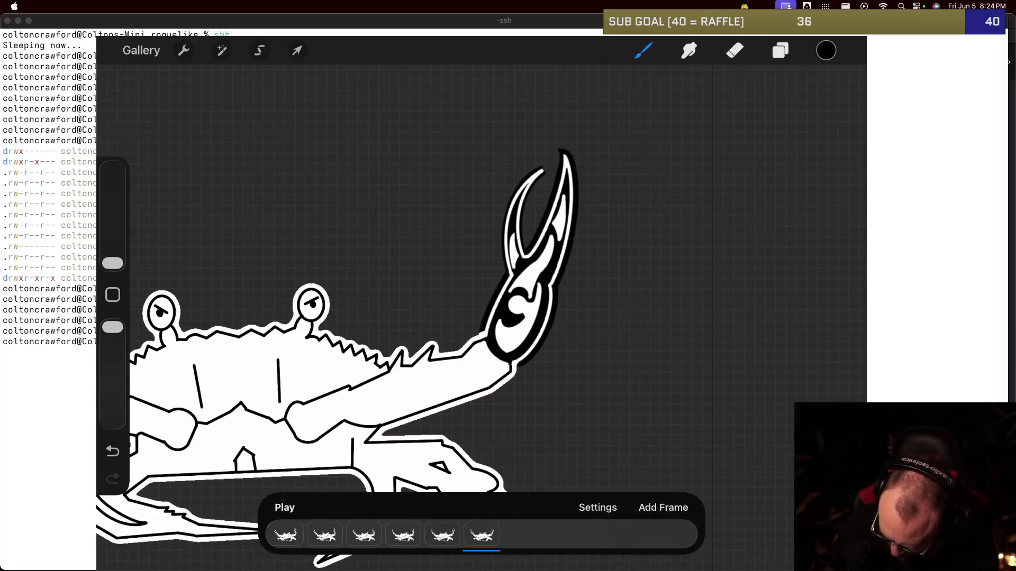
click(297, 50)
click(781, 50)
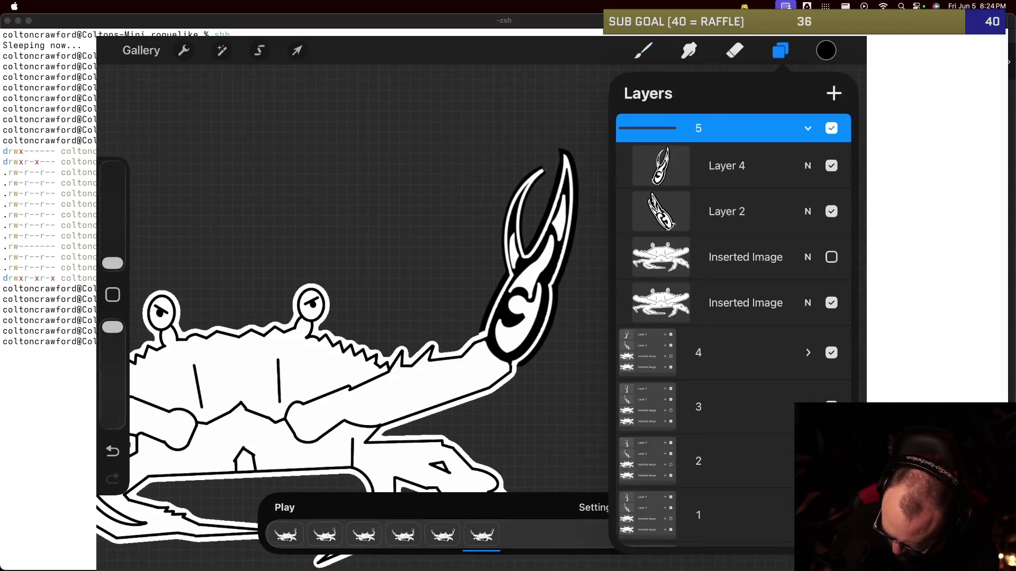
click(726, 165)
Step: Rotate the sixth frame's claw to about -22.7° and nudge it back onto the arm tip
click(297, 50)
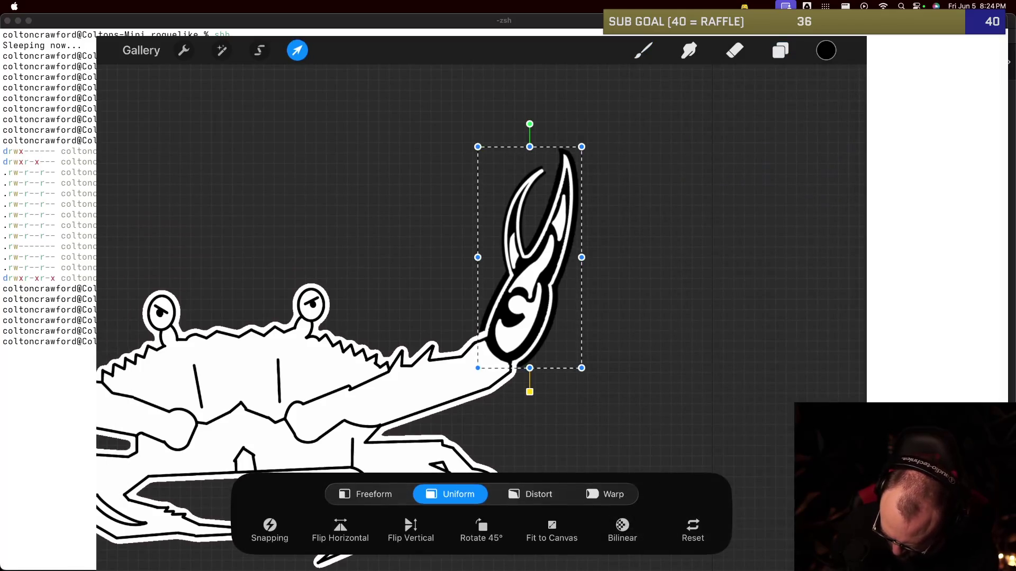
drag(530, 124, 580, 136)
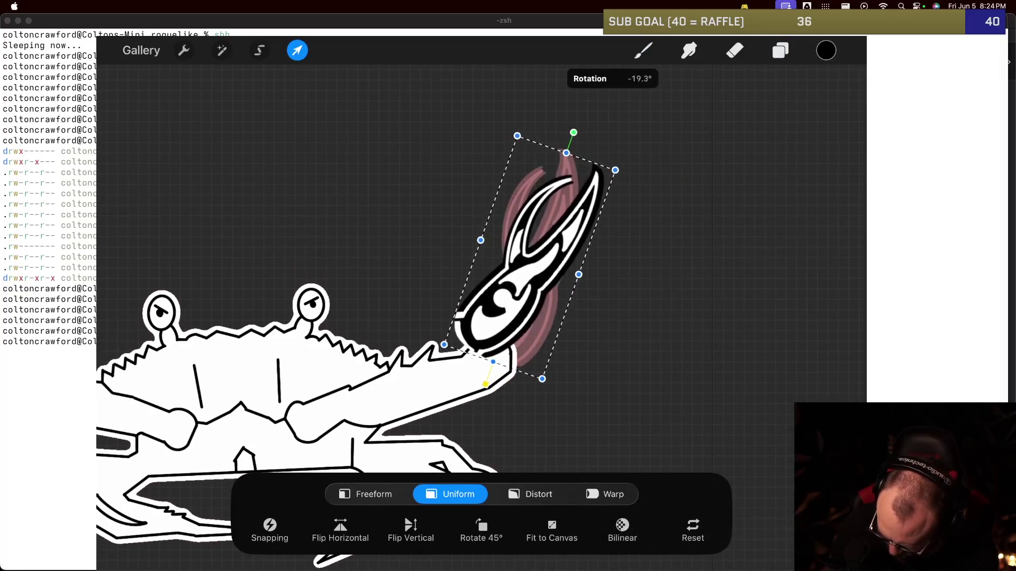
drag(529, 259, 556, 283)
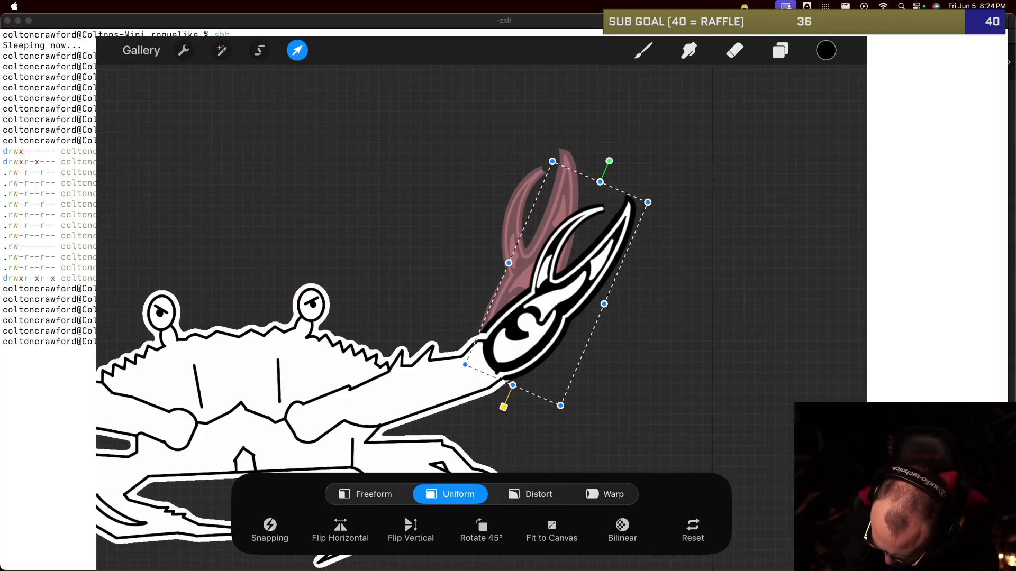
drag(557, 283, 557, 285)
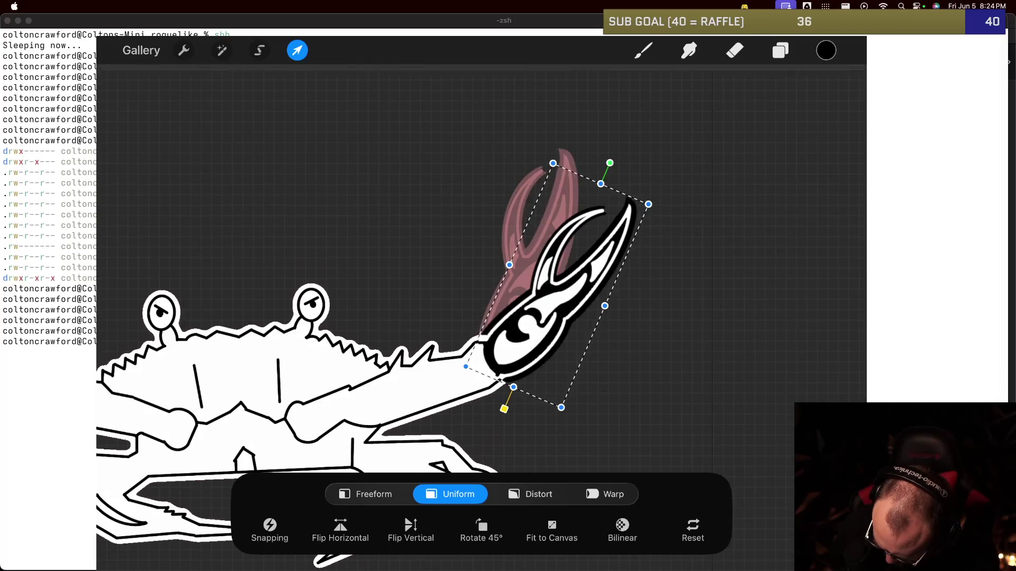
drag(556, 283, 561, 283)
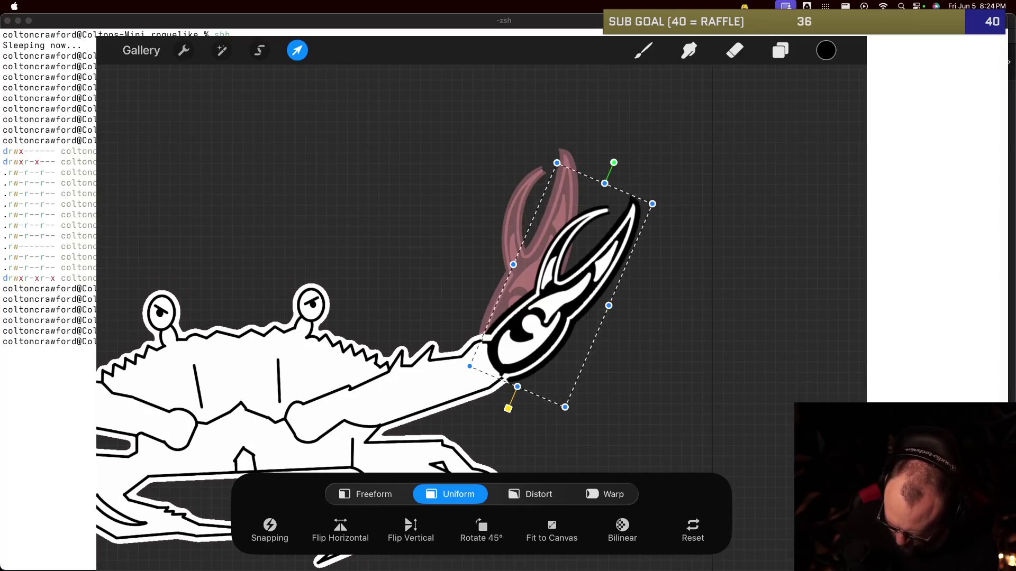
key(b)
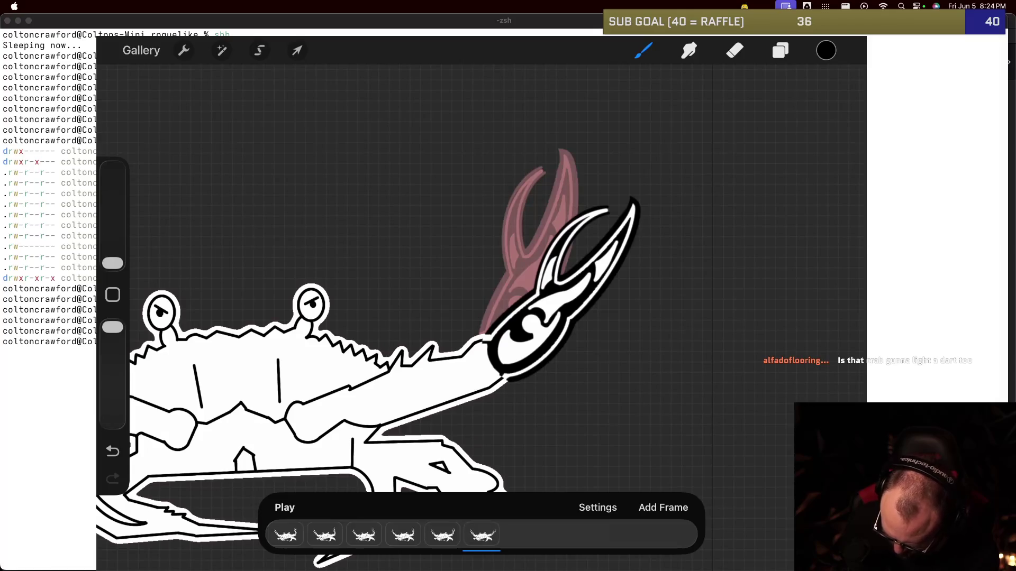
click(481, 535)
Step: Duplicate the last frame and rename its new layer group to 6
click(435, 397)
click(780, 51)
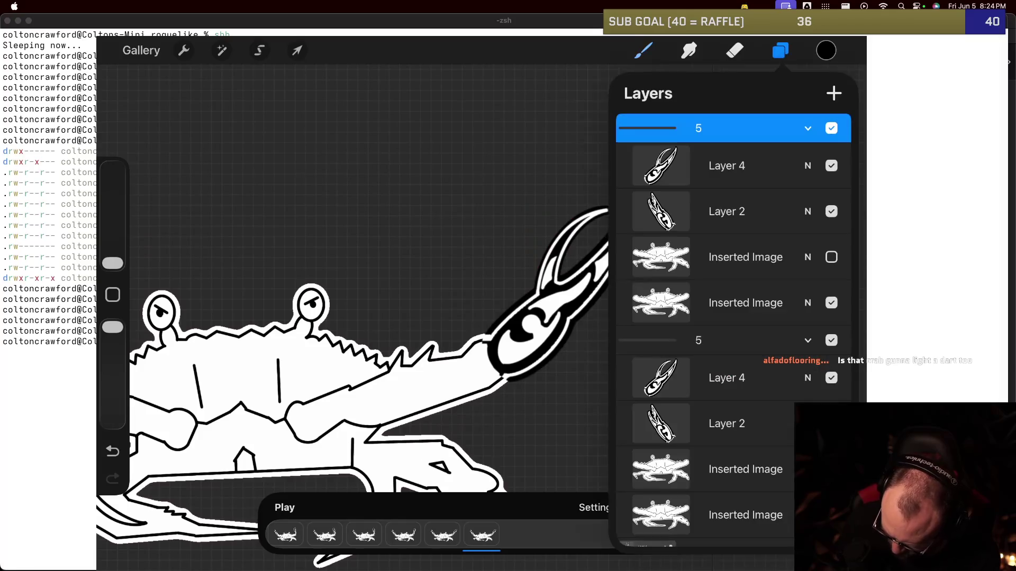
click(808, 340)
click(699, 128)
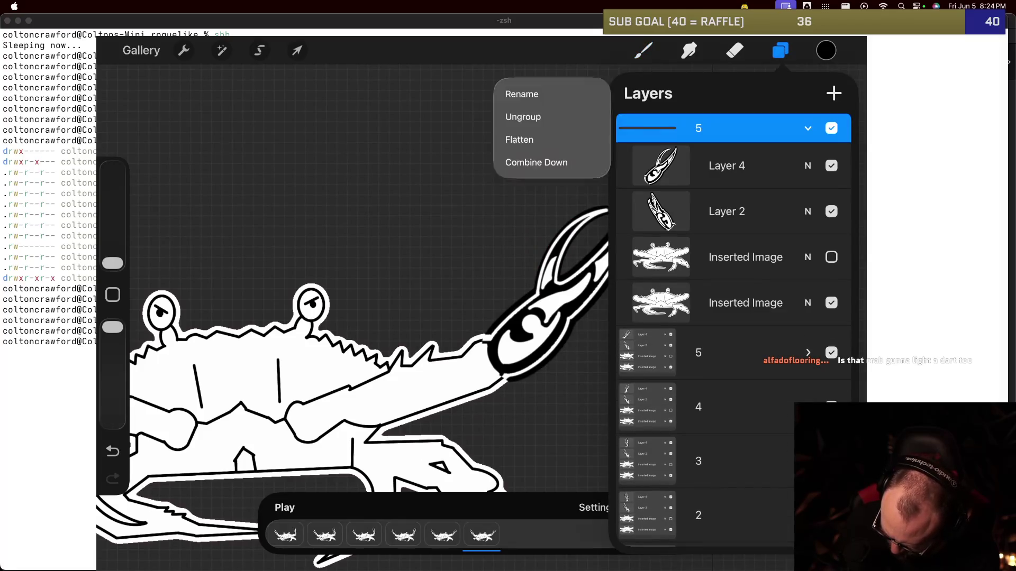
click(518, 91)
click(170, 485)
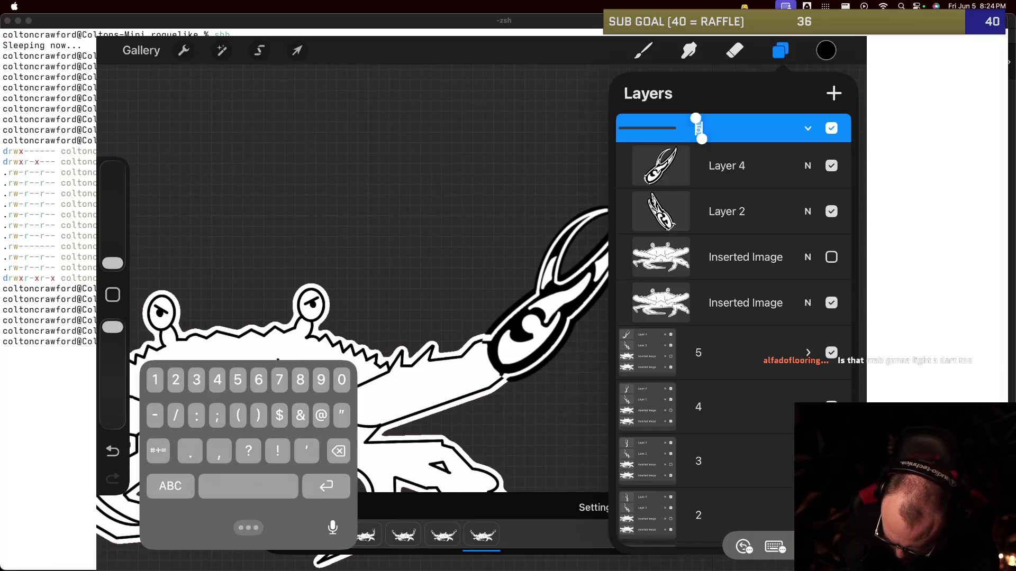
click(743, 128)
text(6)
click(326, 485)
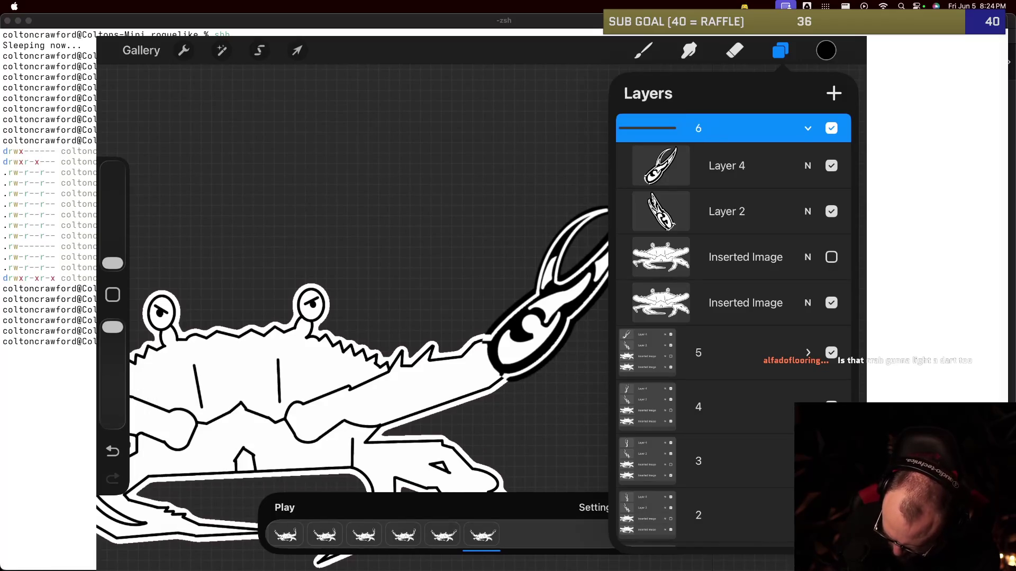
Step: Rotate Layer 4's claw about 24° clockwise and move it down-right onto the arm tip
click(726, 166)
click(297, 50)
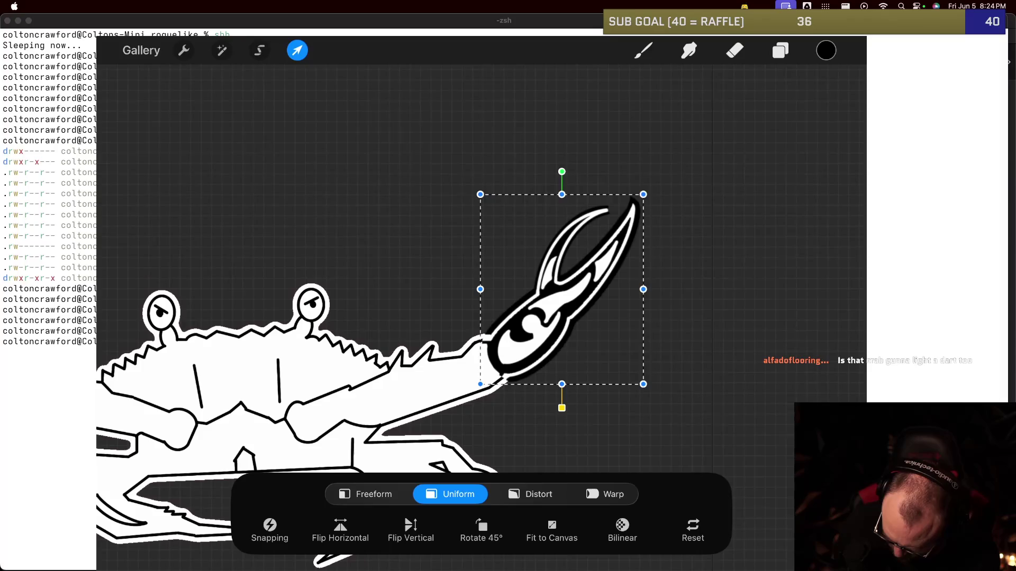
drag(562, 172, 606, 190)
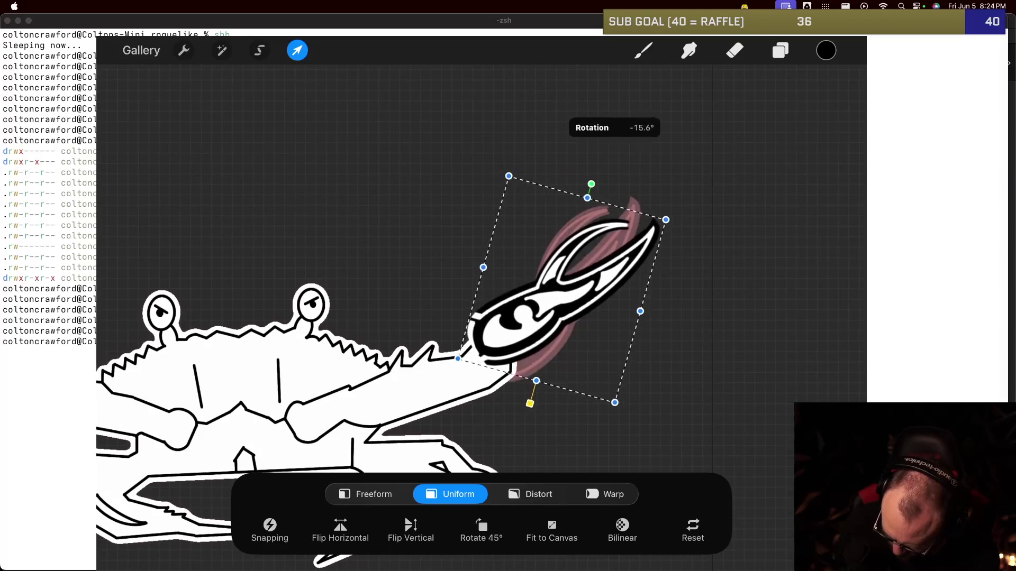
drag(561, 289, 587, 325)
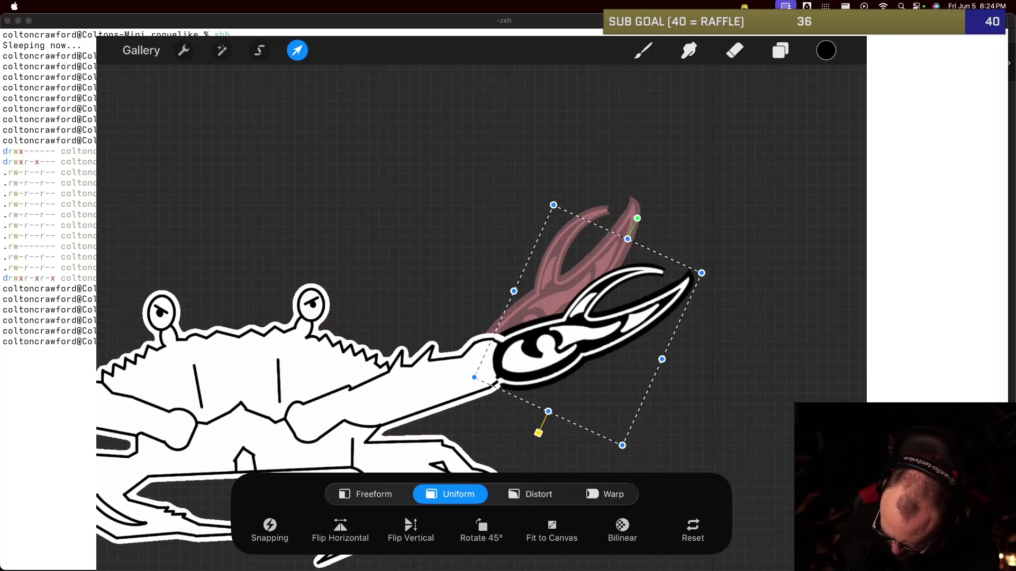
key(b)
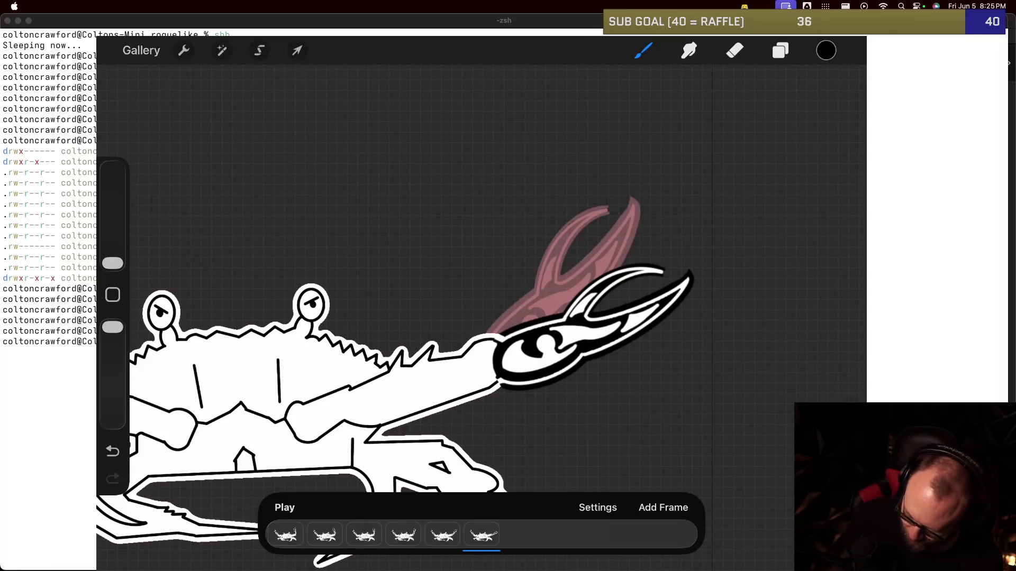
Step: Scroll the timeline, expand group 5, and select its Layer 4 claw
drag(661, 534, 364, 535)
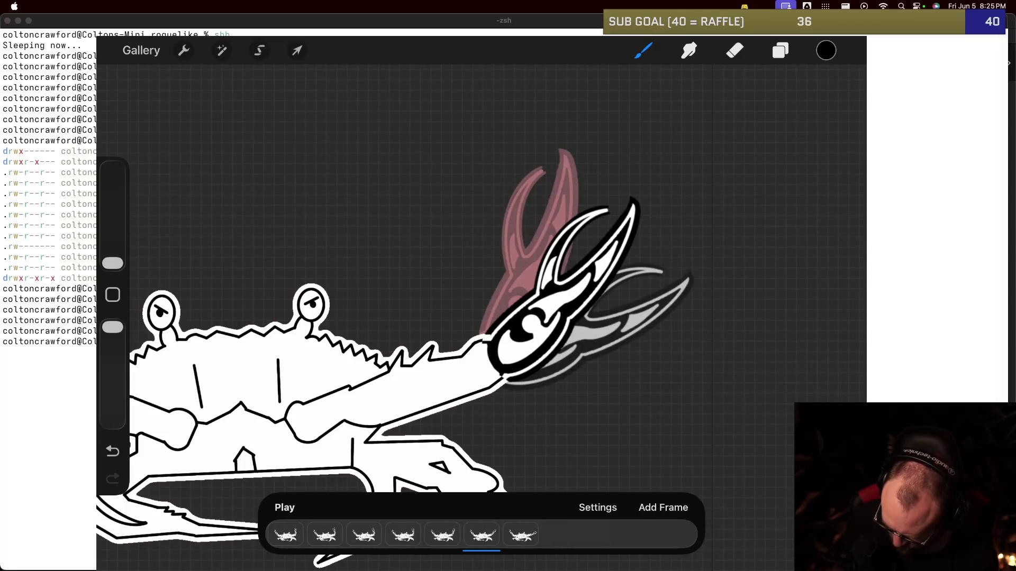
mouse_move(482, 534)
mouse_down()
mouse_move(443, 534)
mouse_move(481, 535)
mouse_up()
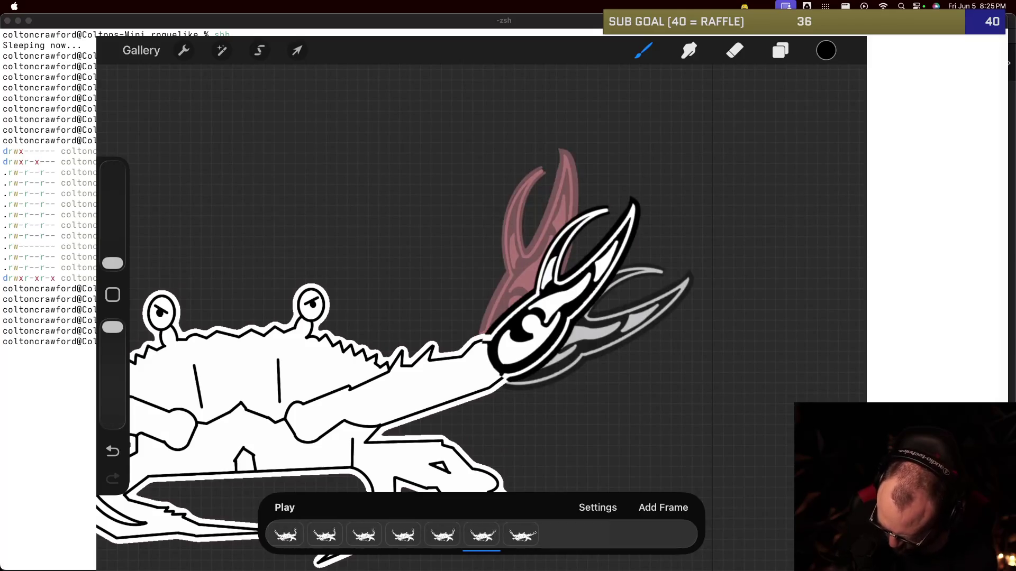
click(781, 50)
click(808, 331)
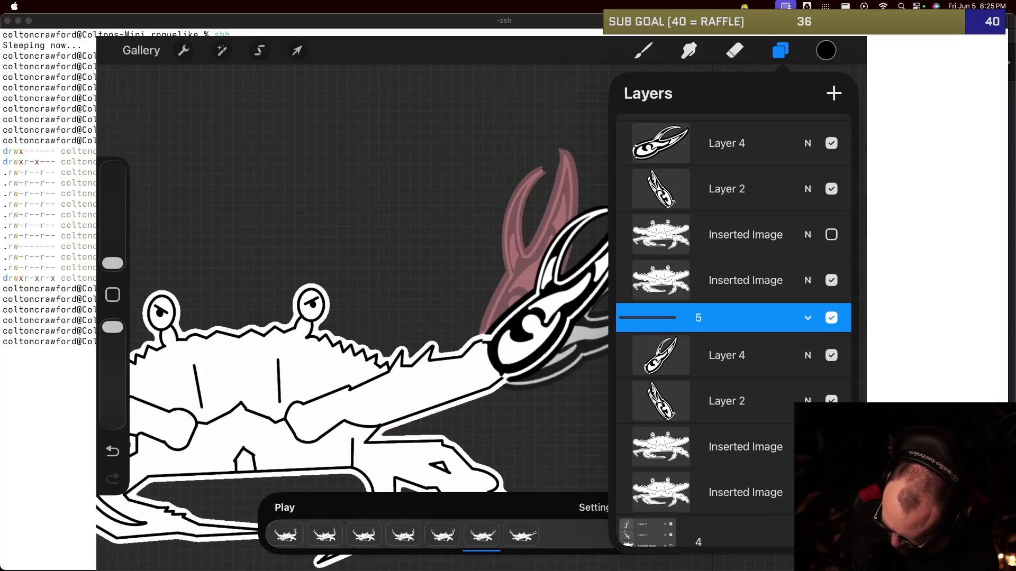
click(726, 355)
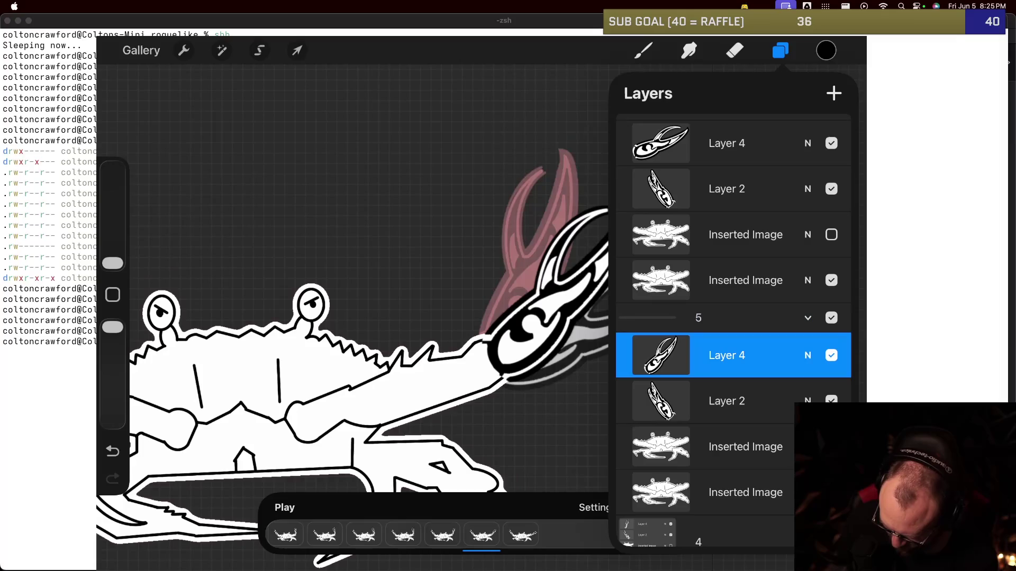
Step: Rotate the claw about 7° counter-clockwise and nudge it slightly up and left
click(298, 50)
drag(562, 171, 546, 171)
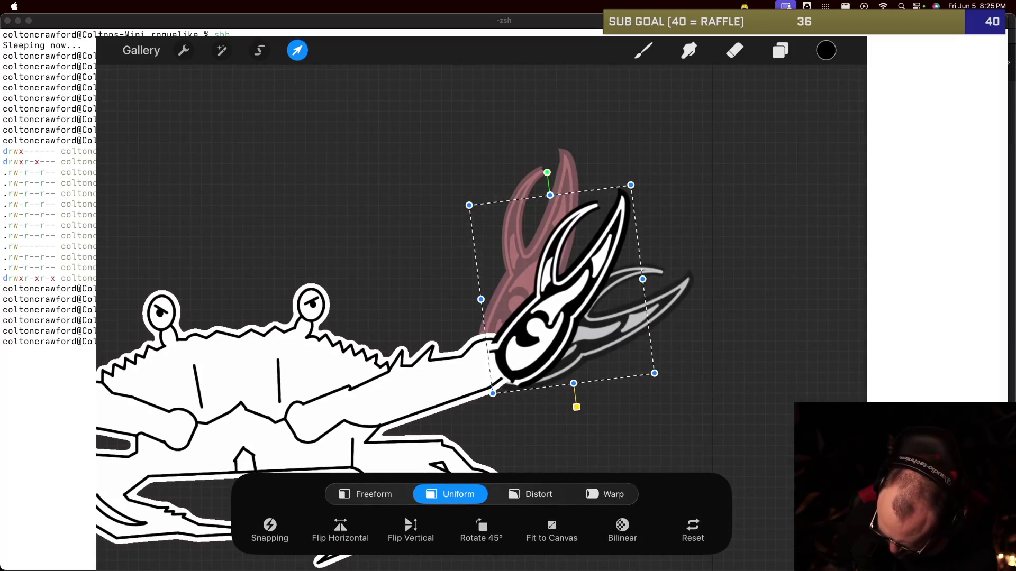
drag(561, 288, 556, 278)
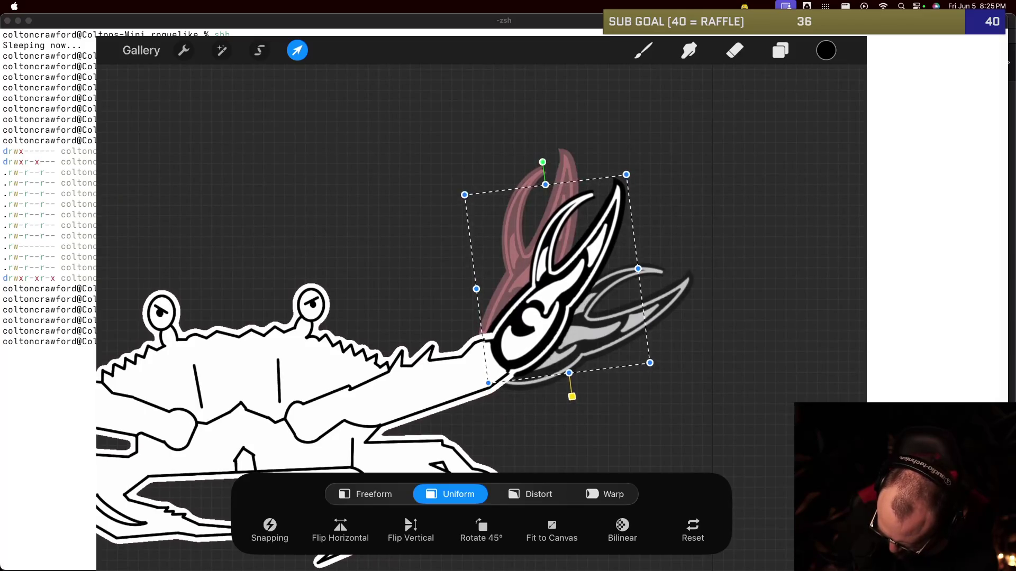
drag(556, 279, 557, 277)
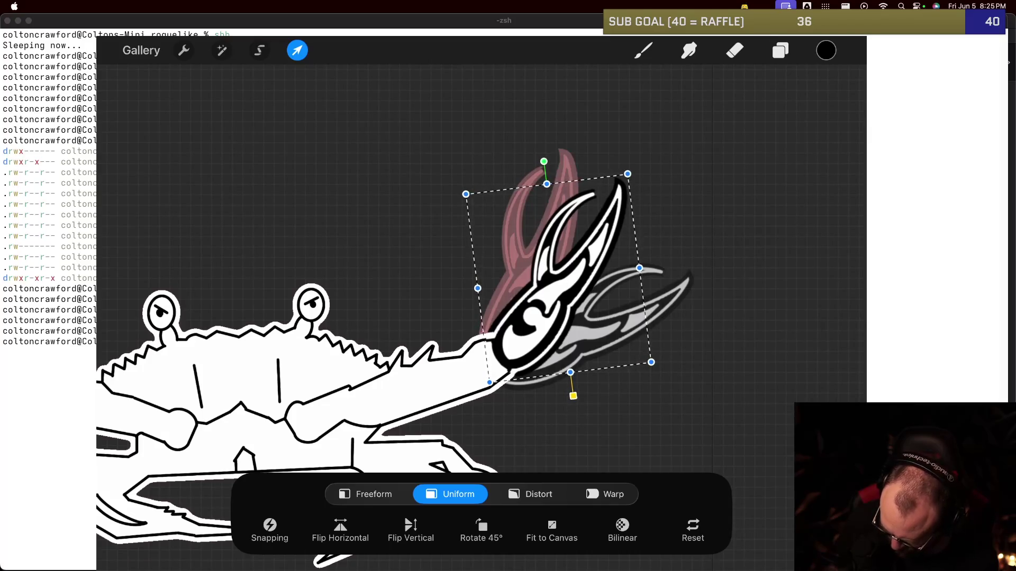
click(297, 50)
Step: Commit the claw rotation, play and pause the wave, scrub the timeline, then go to the app switcher
click(643, 51)
click(520, 535)
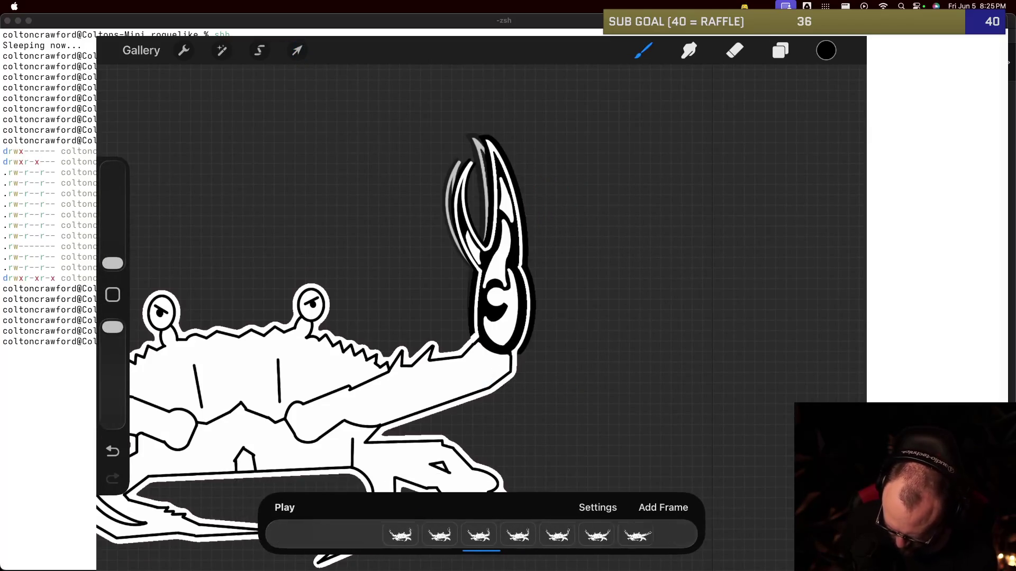
click(284, 508)
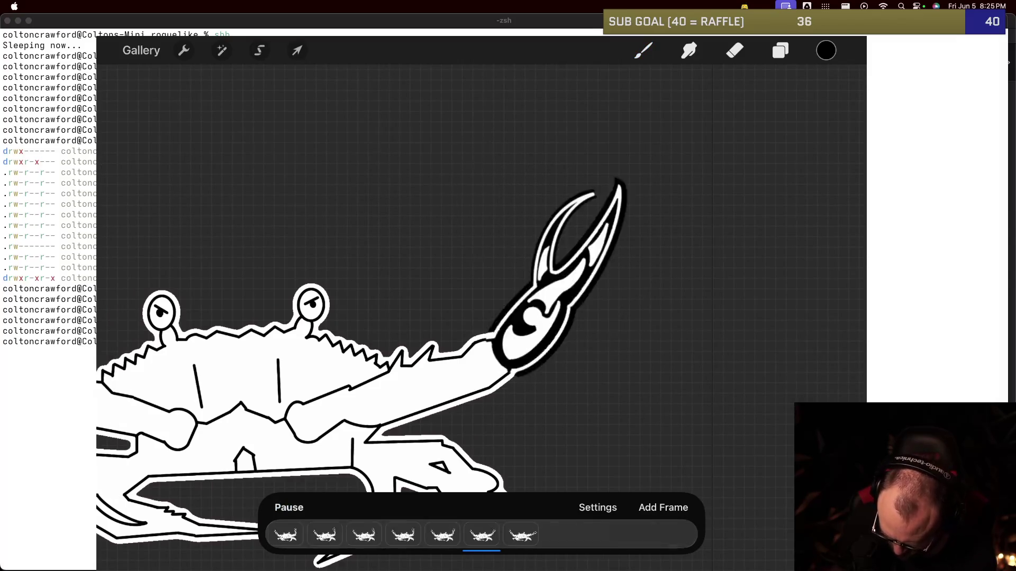
click(289, 507)
drag(529, 535, 392, 535)
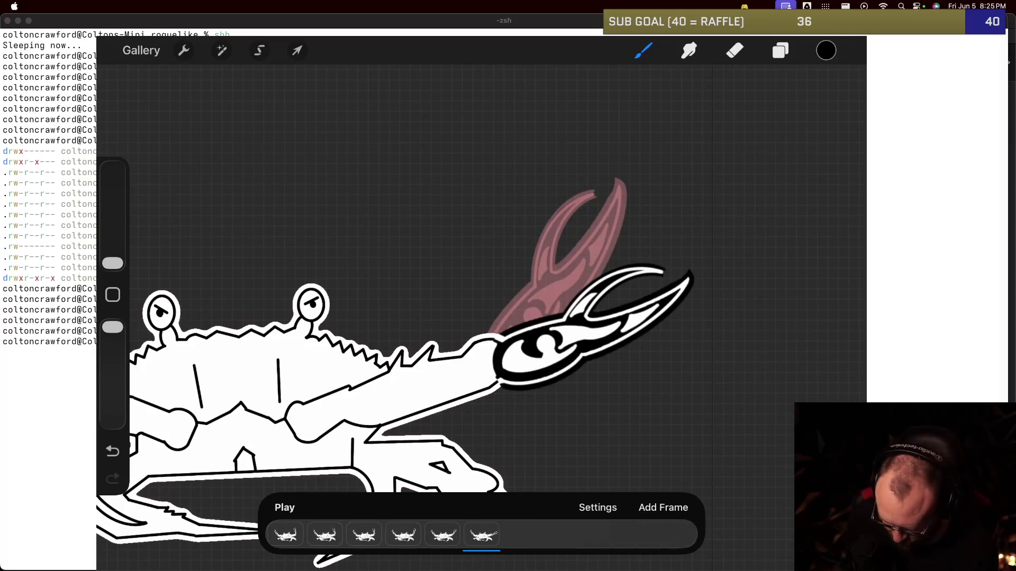
drag(480, 564, 480, 317)
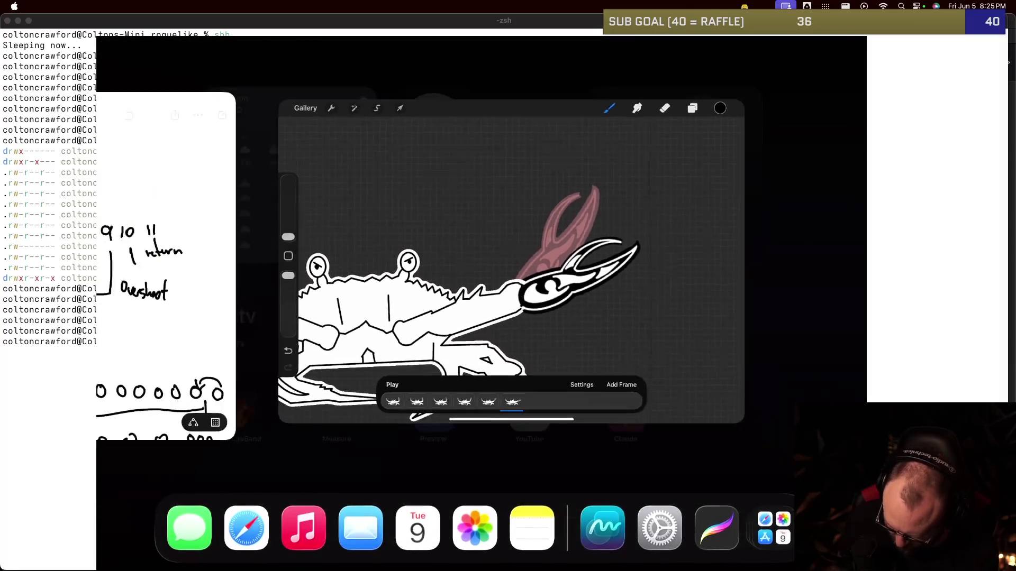
Step: Check the frame-timing notes on the Freeform Untitled 13 board, then return to Procreate
click(721, 383)
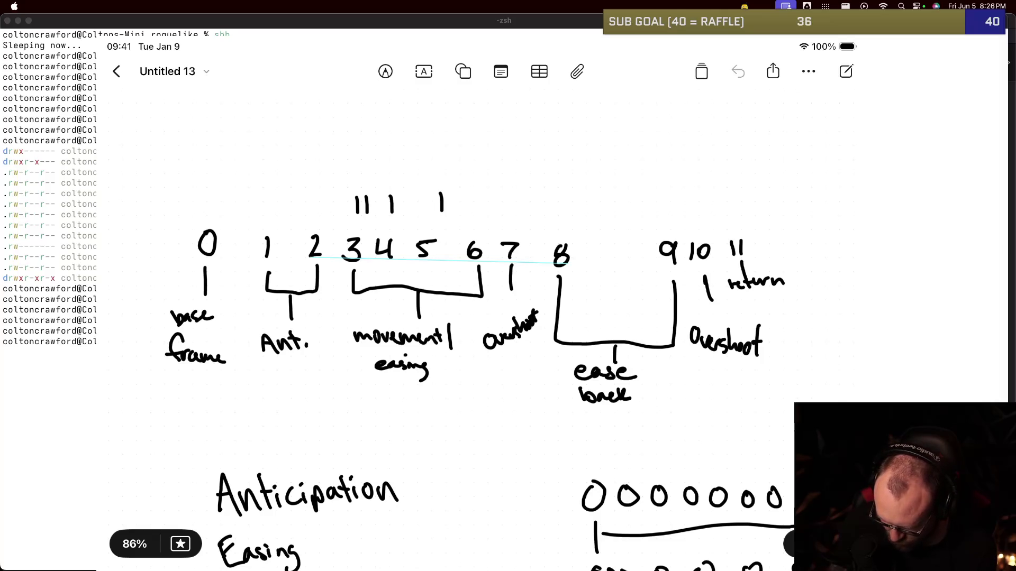
click(385, 71)
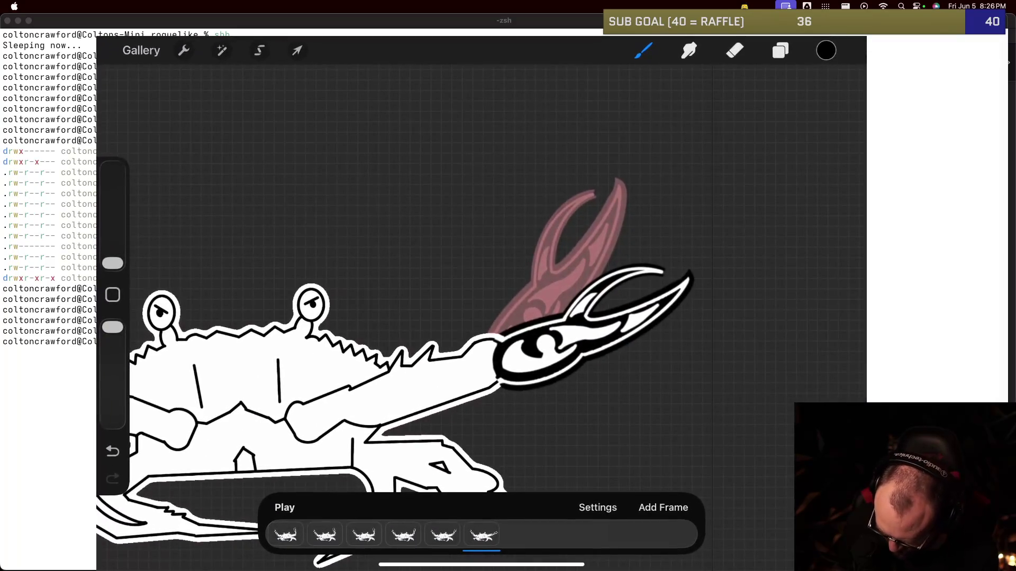
click(443, 535)
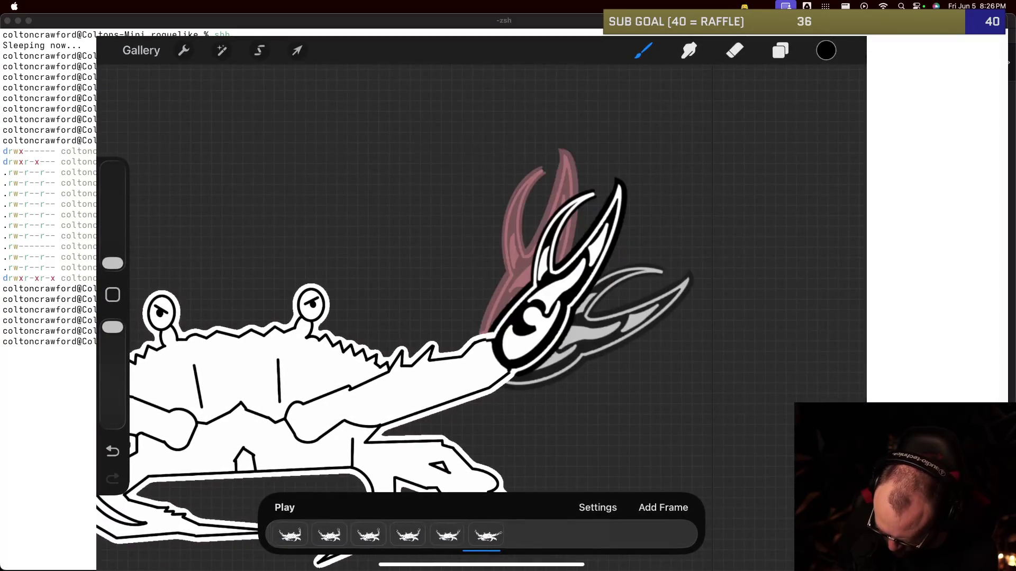
Step: Duplicate the sixth frame and rename the copy's layer group to 7
click(483, 536)
click(483, 535)
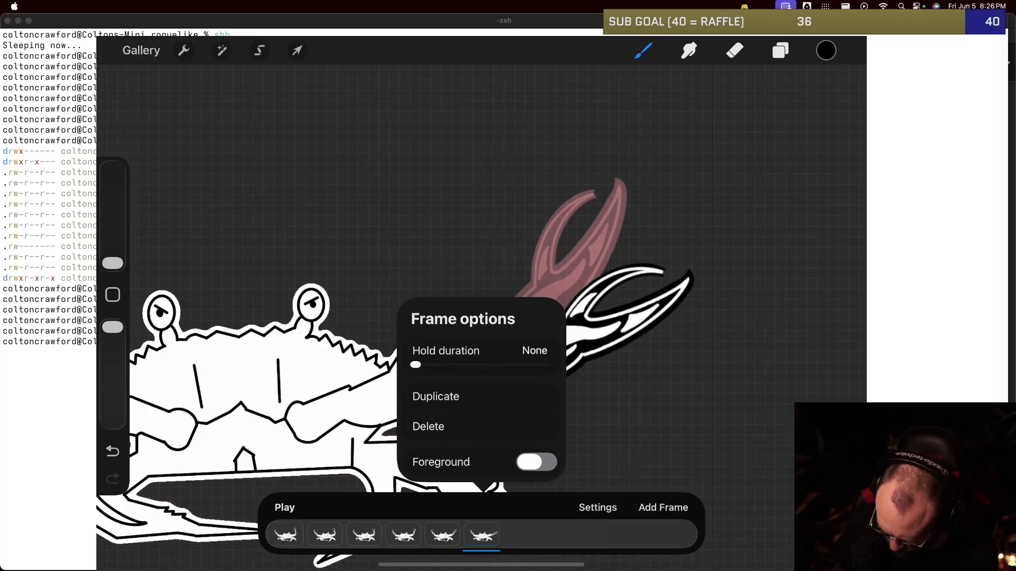
click(482, 536)
click(780, 50)
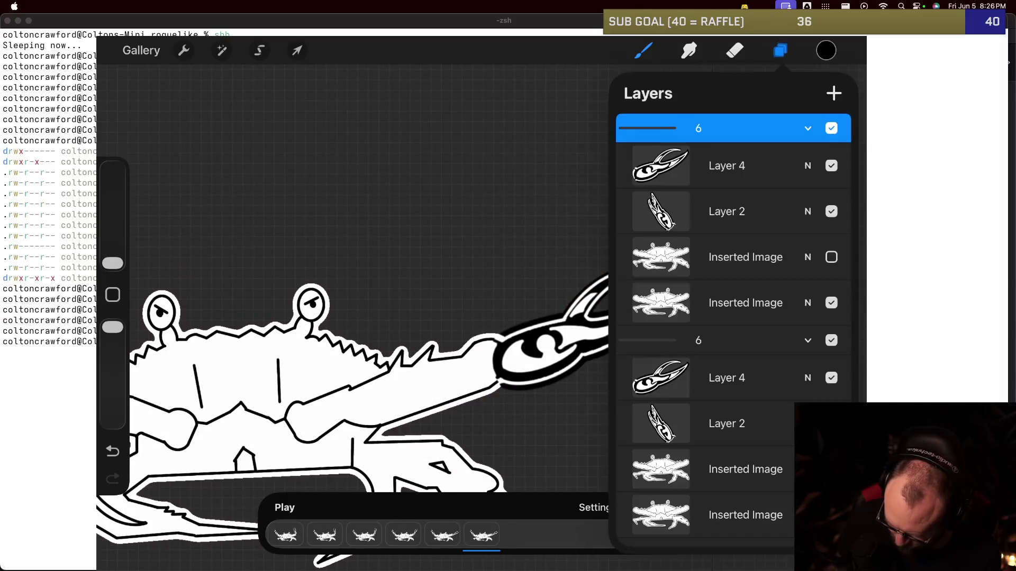
click(698, 128)
click(518, 90)
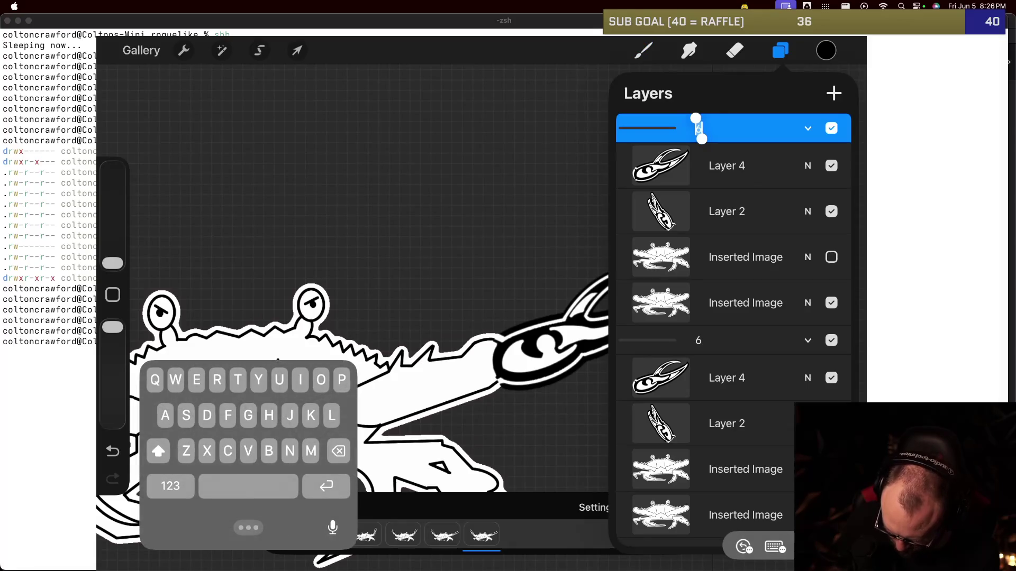
text(7)
key(Return)
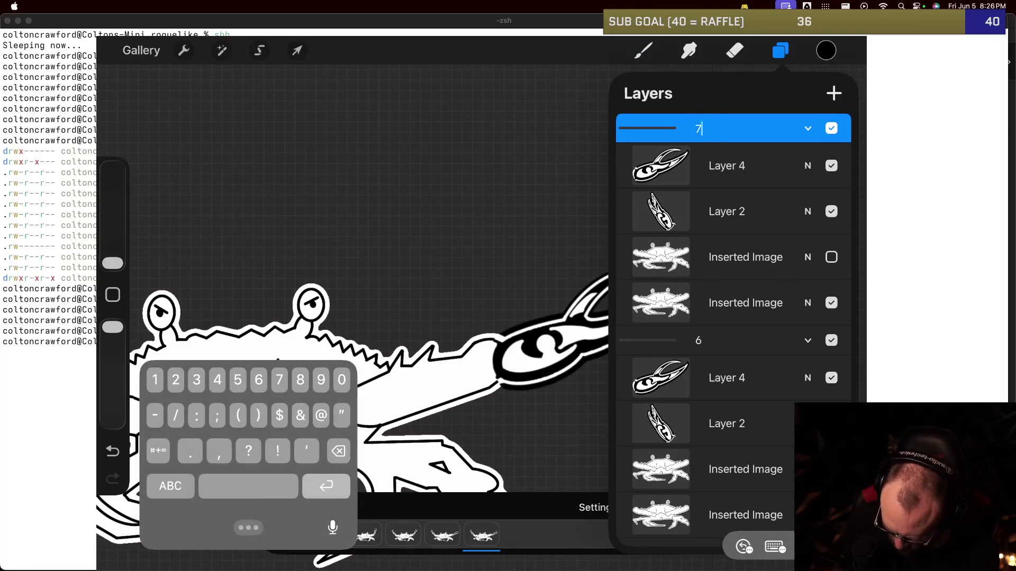
Step: Rotate group 7's Layer 4 claw about -7.2° and nudge it slightly right and down
click(808, 340)
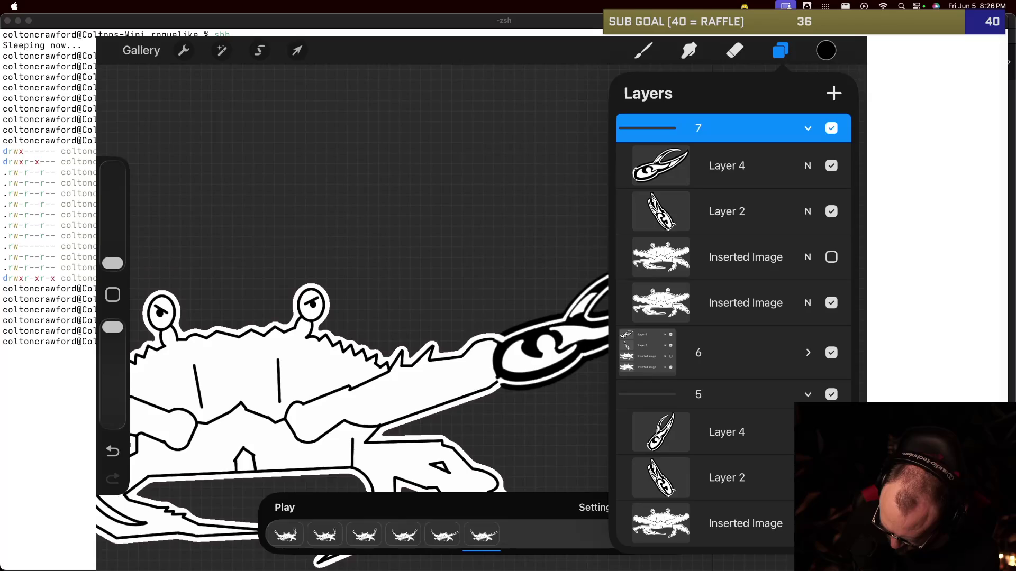
click(807, 395)
click(726, 165)
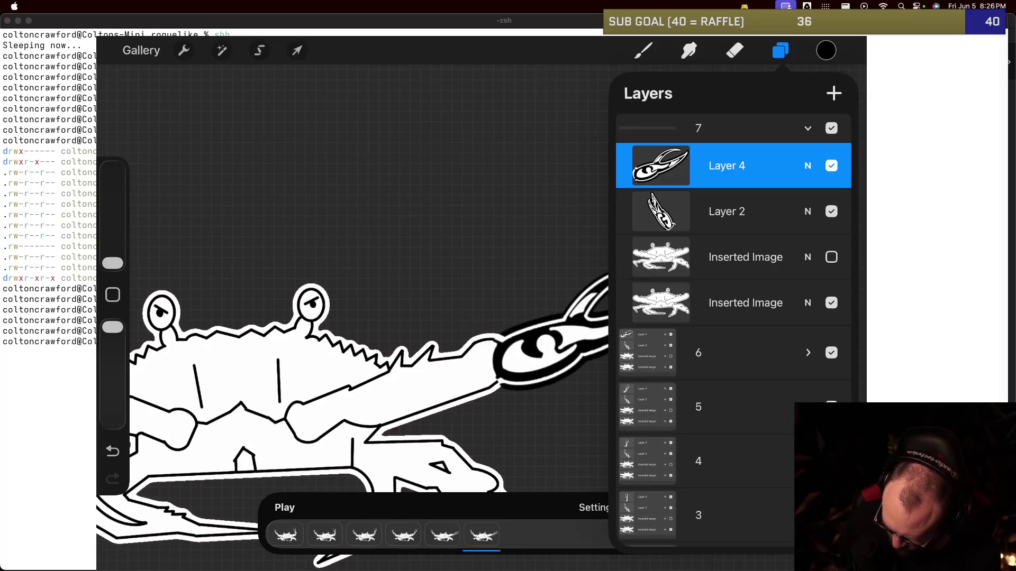
click(296, 50)
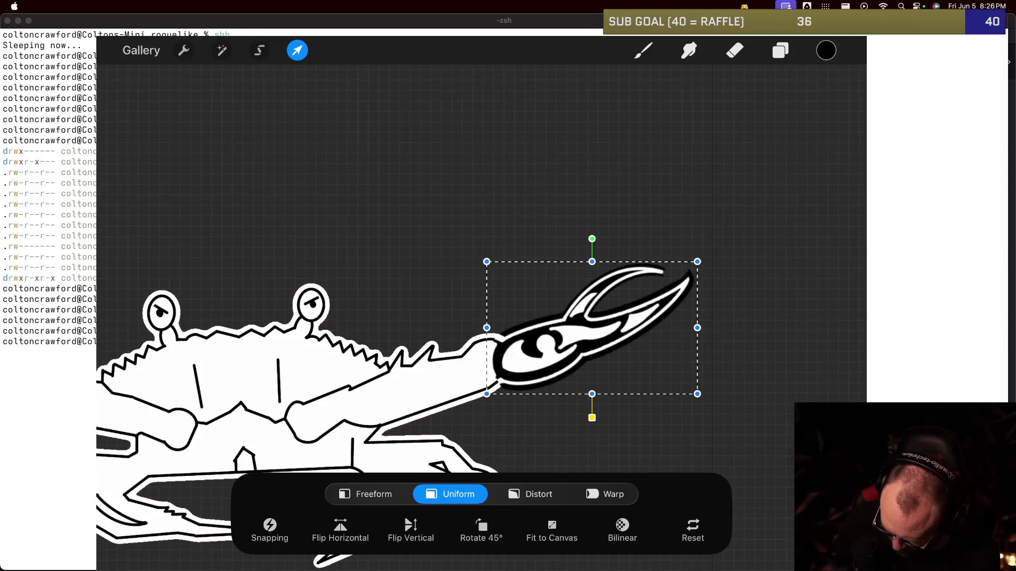
drag(591, 239, 603, 239)
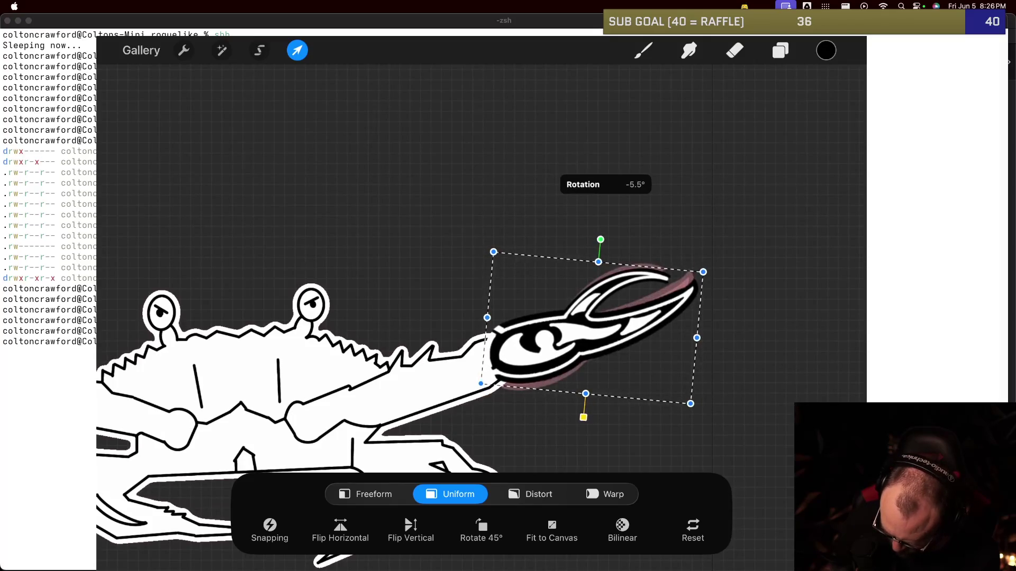
drag(592, 328, 600, 341)
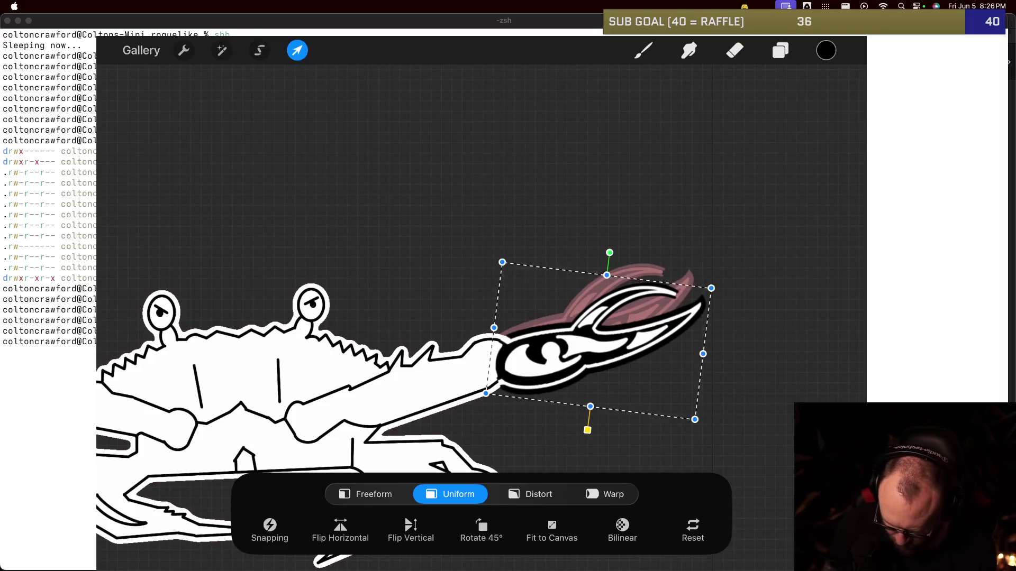
key(b)
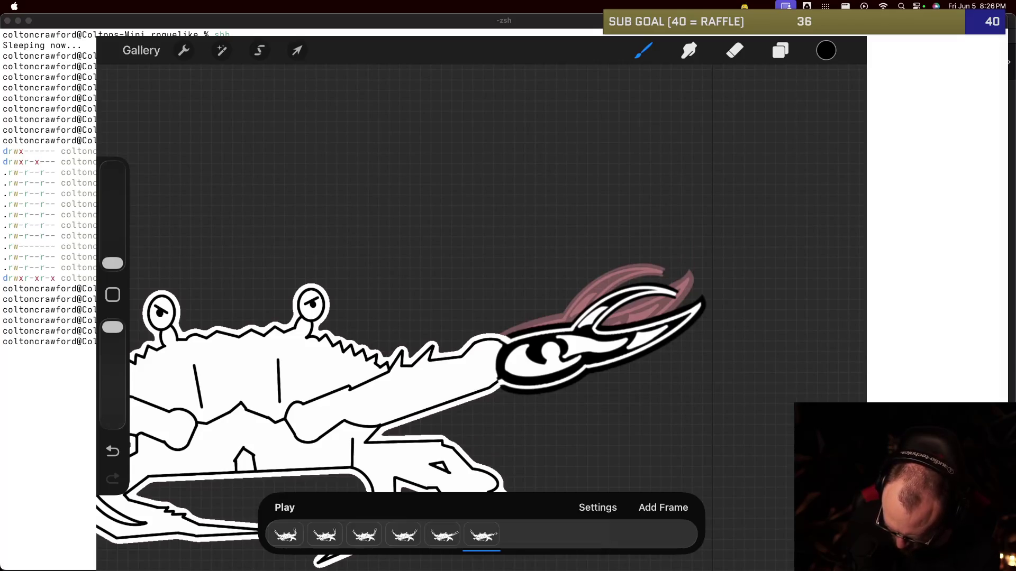
Step: Collapse group 7 and rename the new top frame group to 8
click(482, 536)
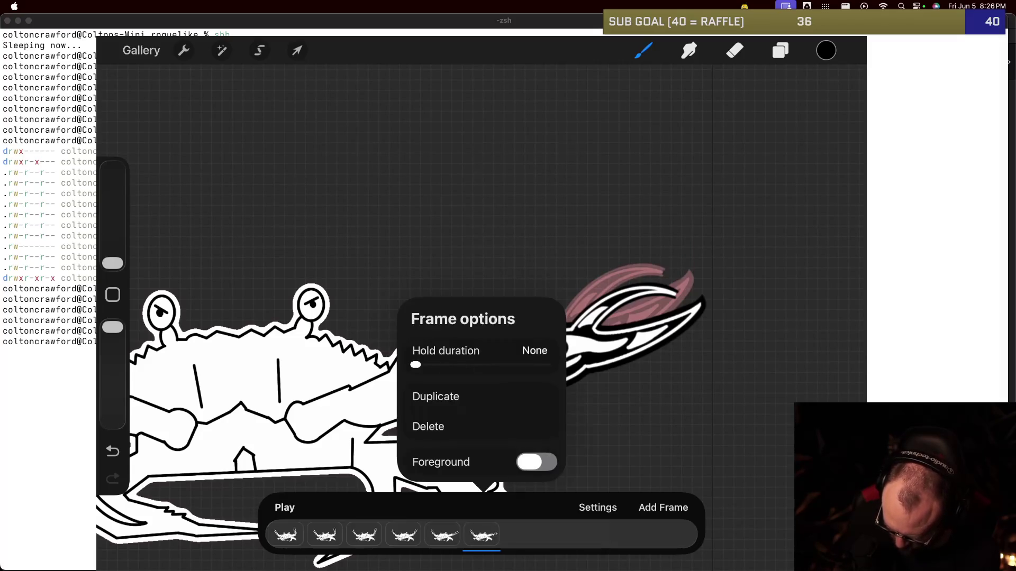
key(Escape)
click(780, 50)
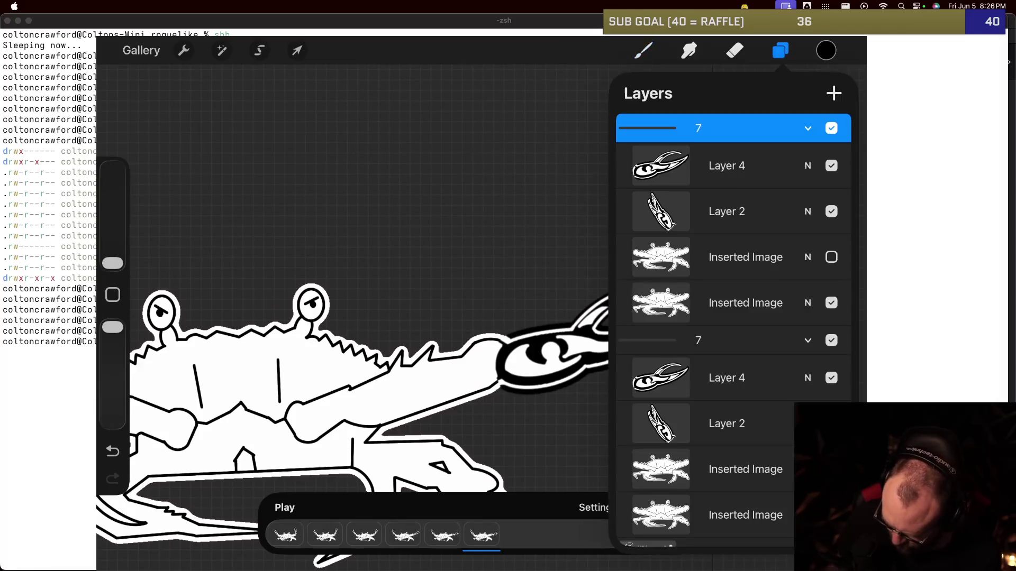
click(807, 340)
click(698, 128)
click(516, 90)
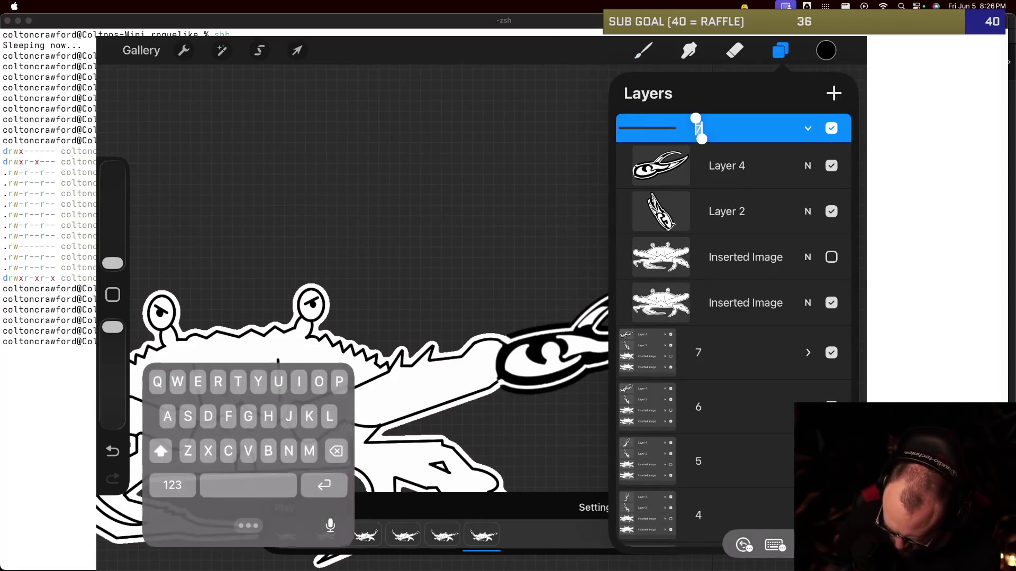
click(170, 486)
text(8)
key(Return)
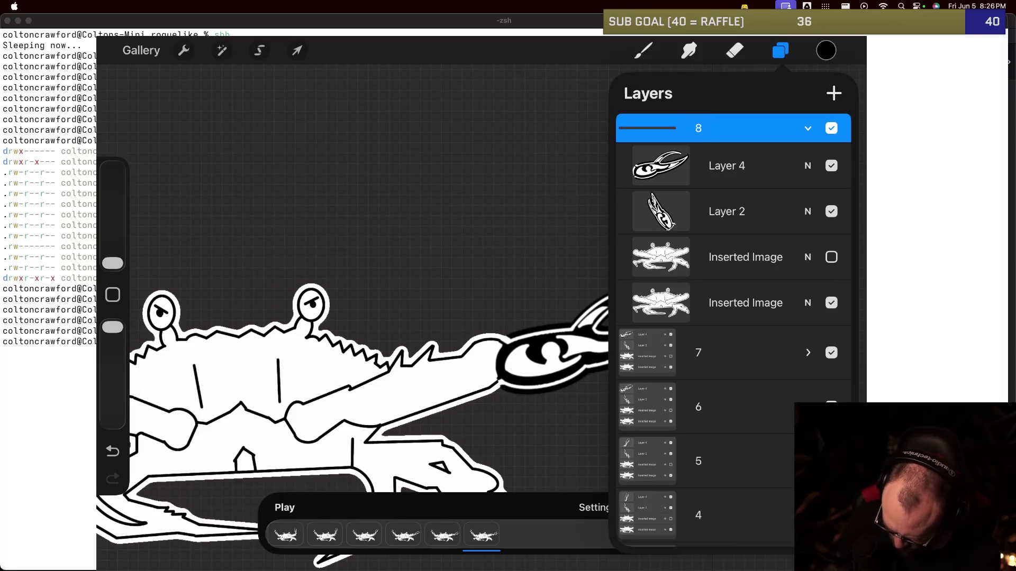
Step: Tilt group 8's Layer 4 claw about 5.7° counter-clockwise and move it up-left
click(727, 165)
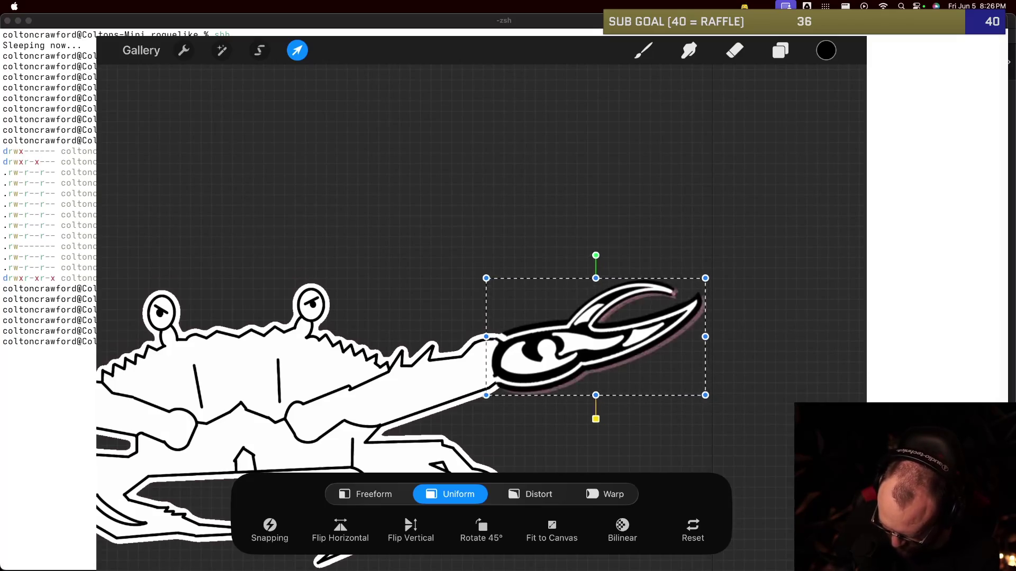
key(ctrl+z)
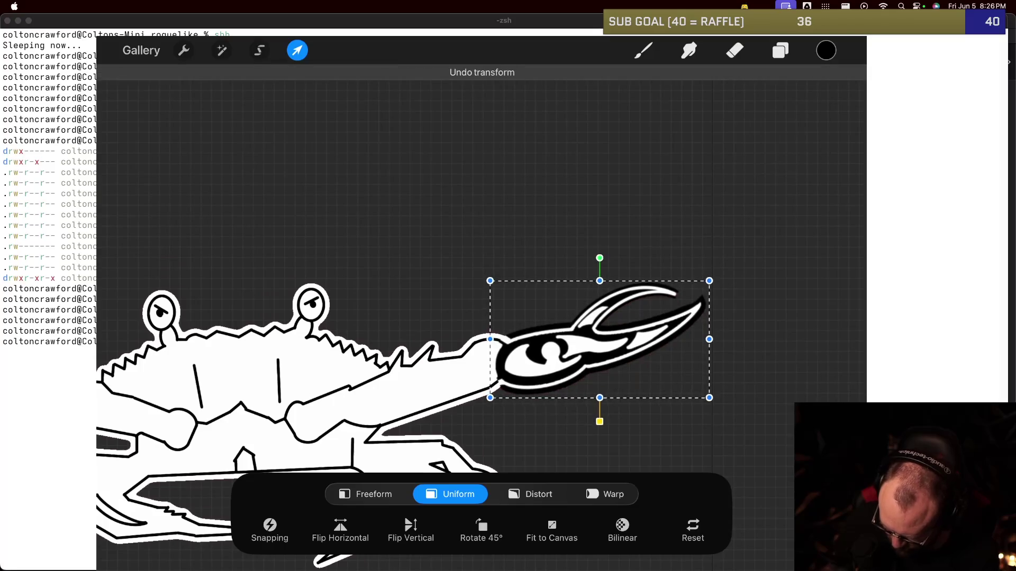
drag(600, 258, 582, 268)
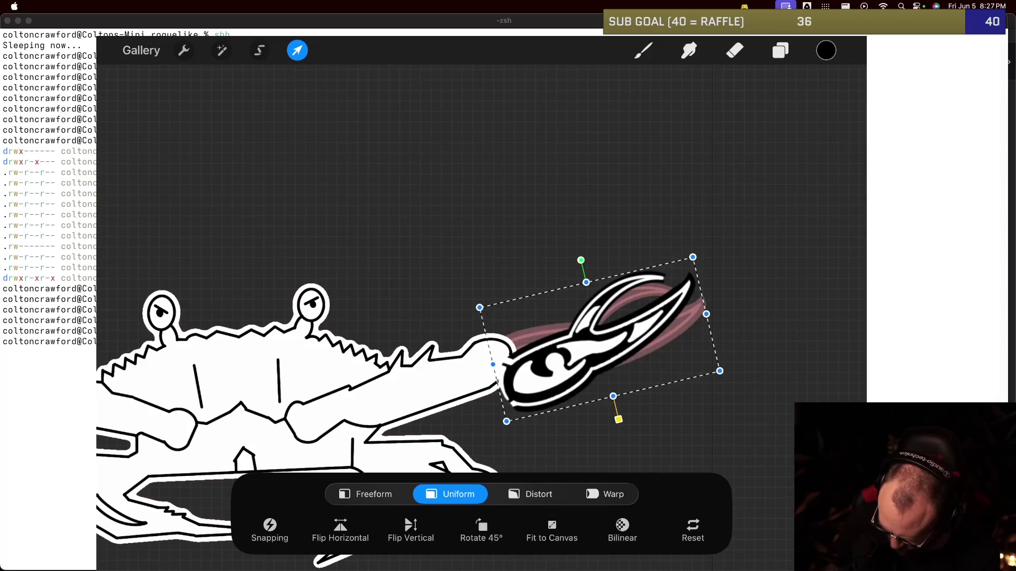
drag(706, 313, 704, 315)
key(ctrl+z)
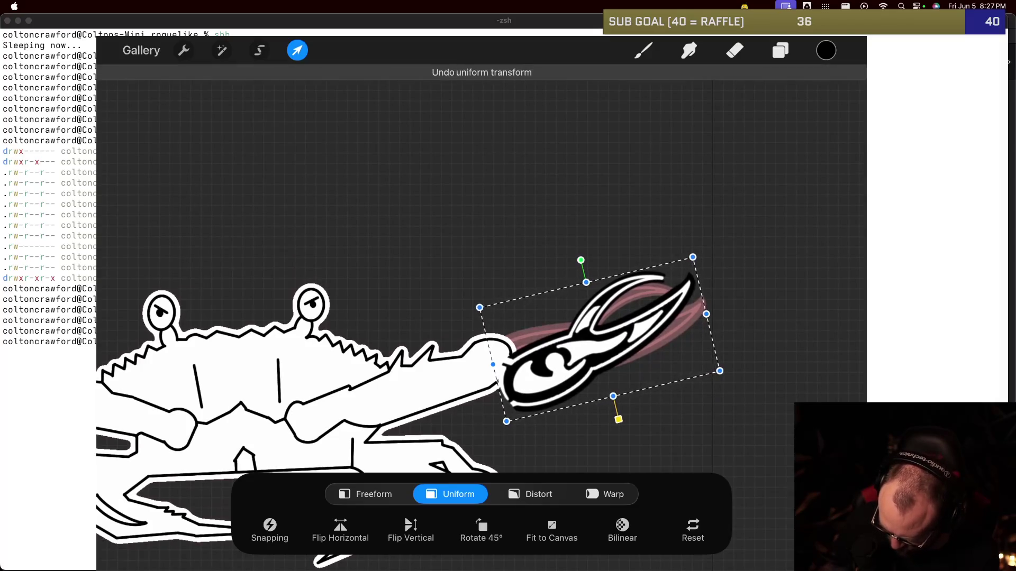
drag(600, 339, 586, 316)
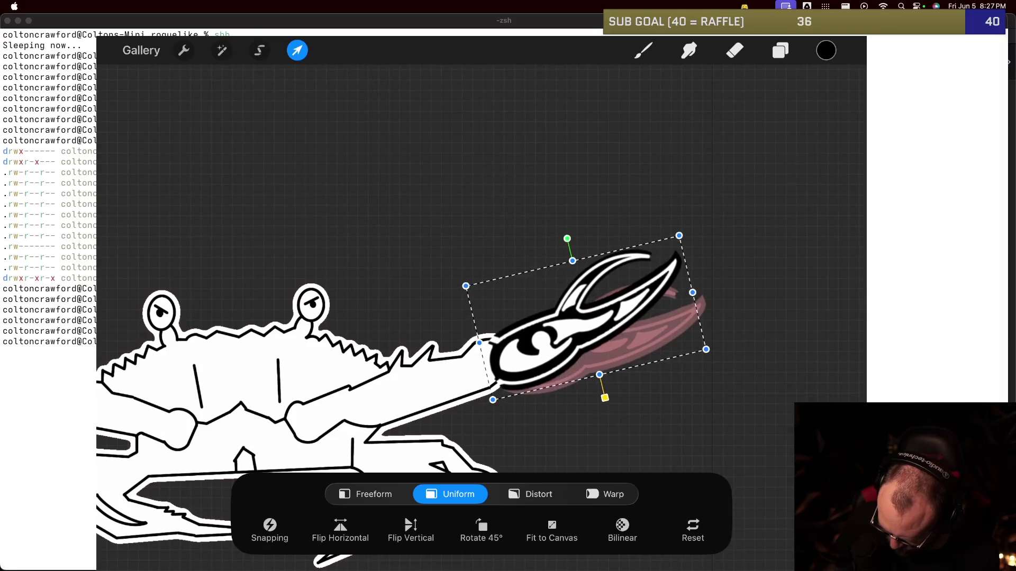
drag(586, 315, 587, 315)
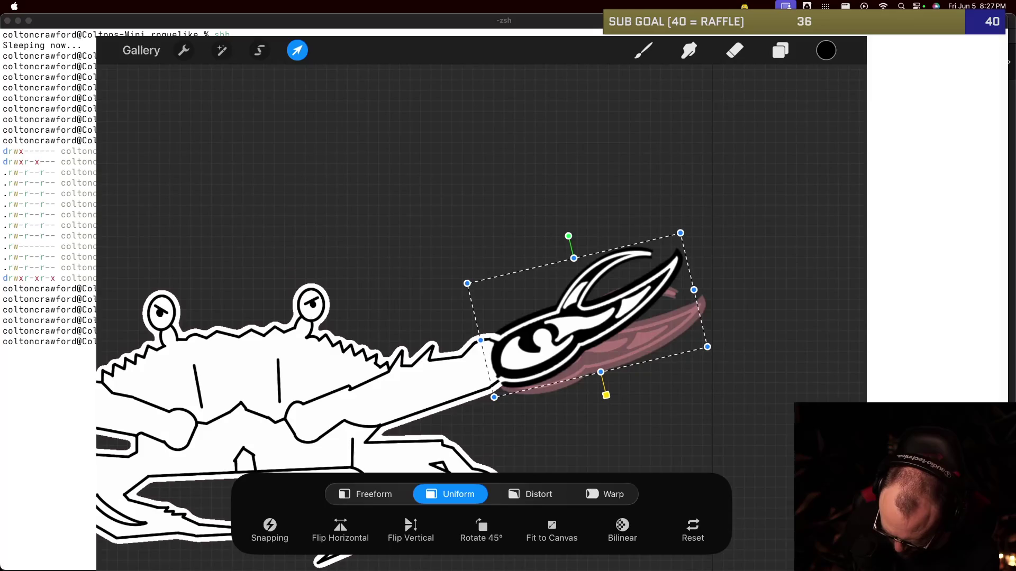
key(b)
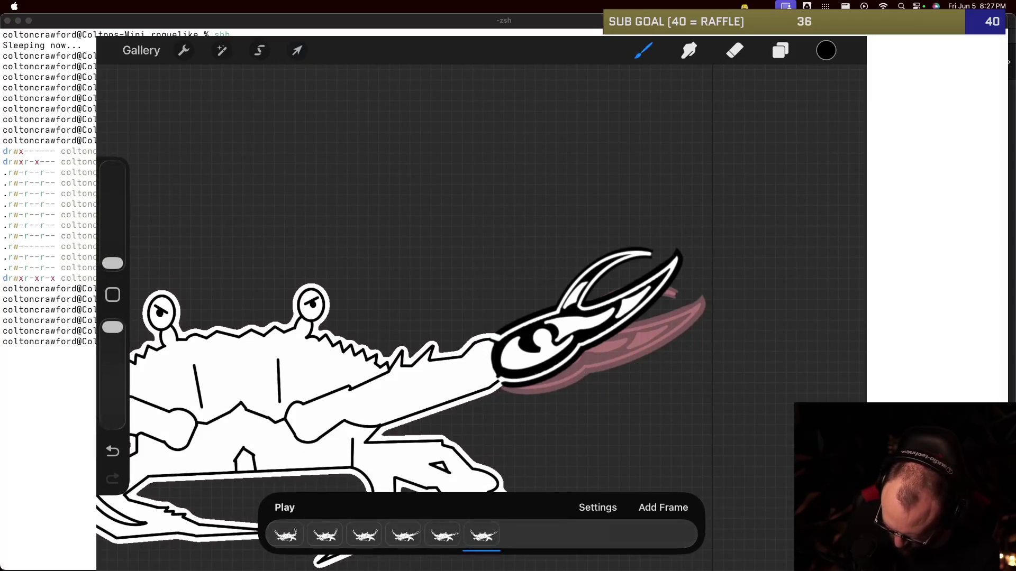
Step: Duplicate the sixth animation frame and name the new frame group 9
click(481, 535)
click(481, 397)
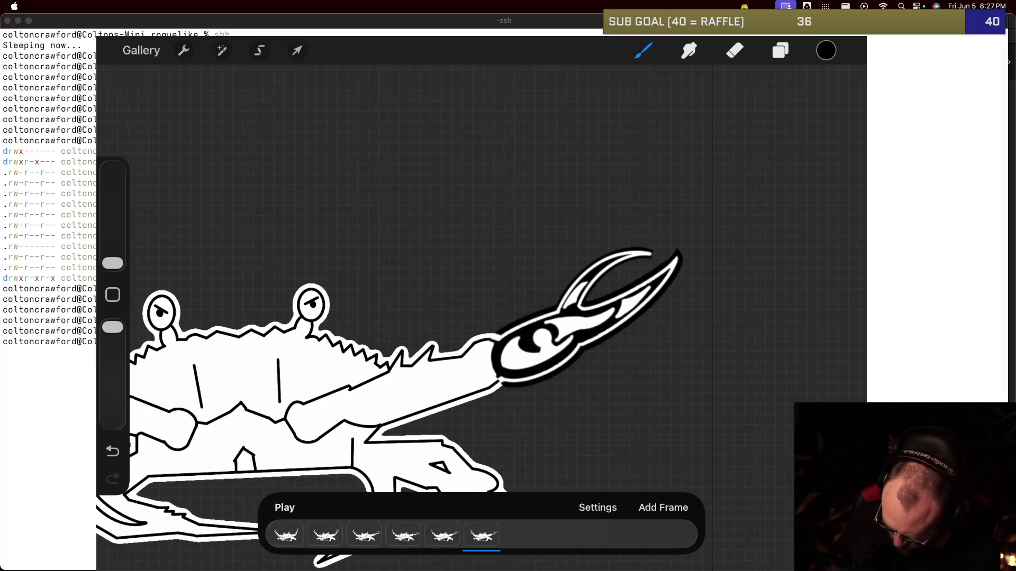
key(l)
click(698, 128)
click(517, 90)
text(9)
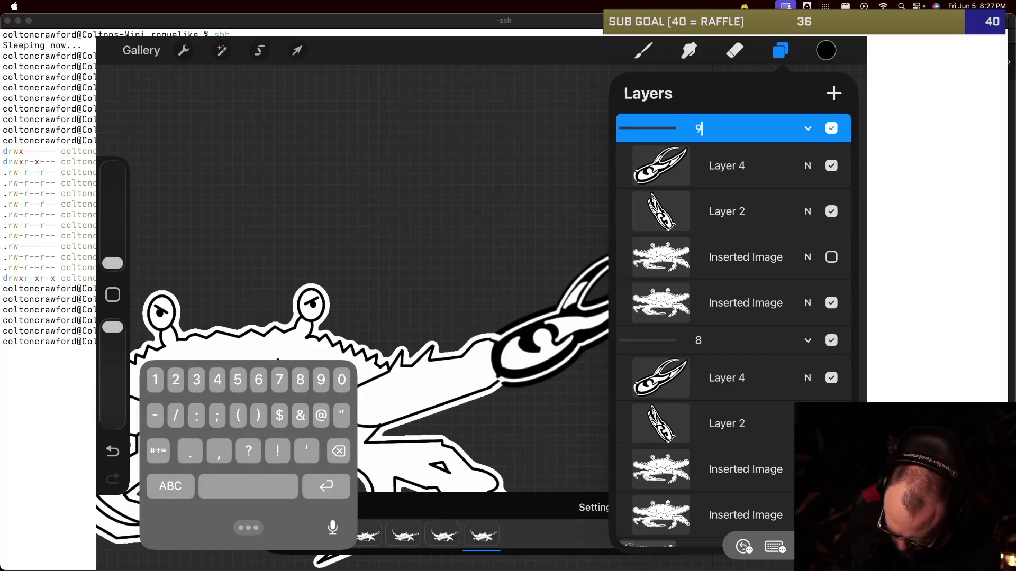
click(326, 486)
Step: Rotate group 9's claw layer about 20° counter-clockwise and move it up-left onto the arm
click(726, 165)
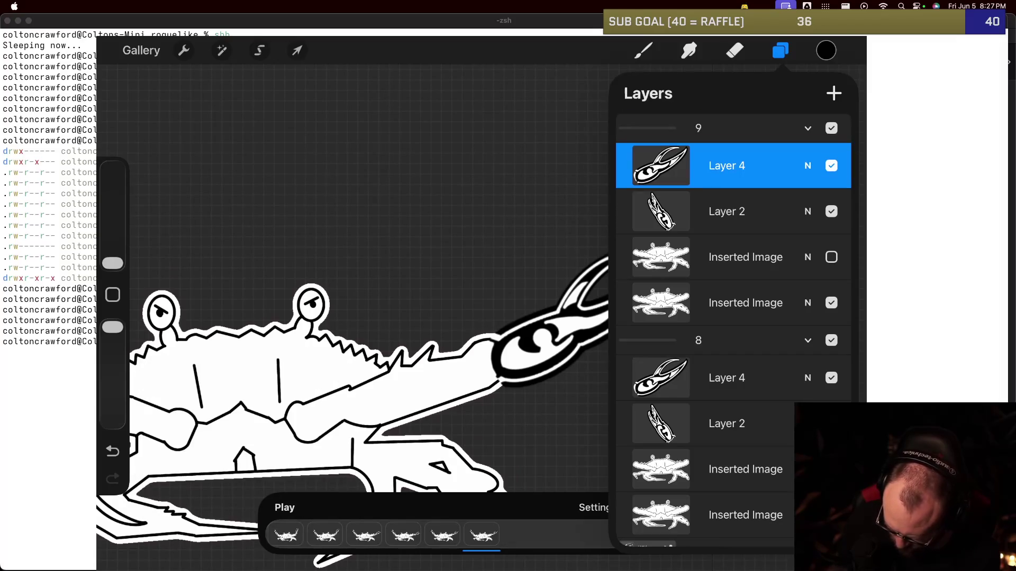
key(v)
drag(585, 223, 551, 229)
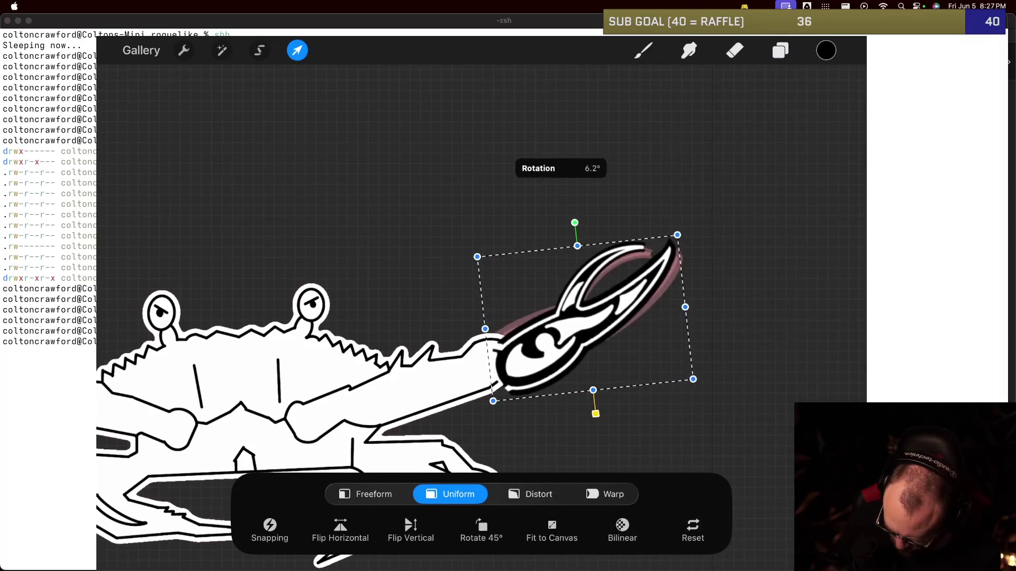
drag(584, 317, 563, 285)
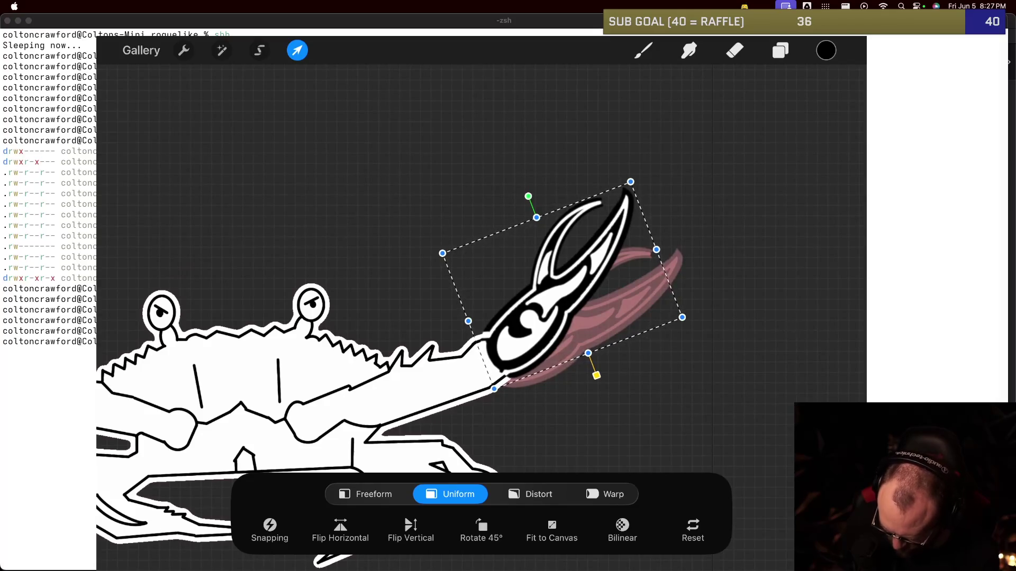
Step: Commit the claw transform, set Onion Skin Frames to Max, and undo an accidental paint stroke
key(b)
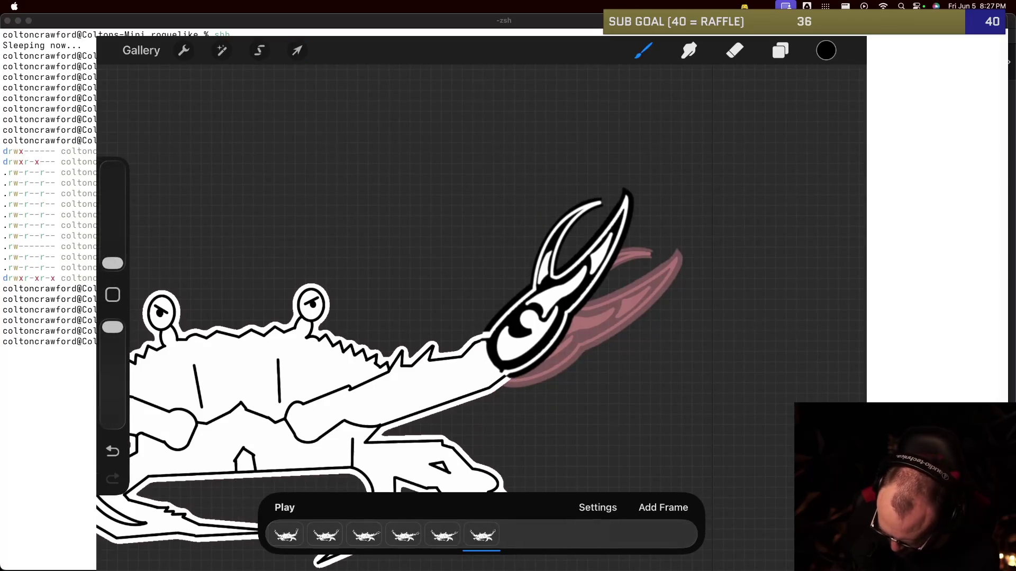
click(597, 508)
drag(535, 356, 675, 357)
click(520, 284)
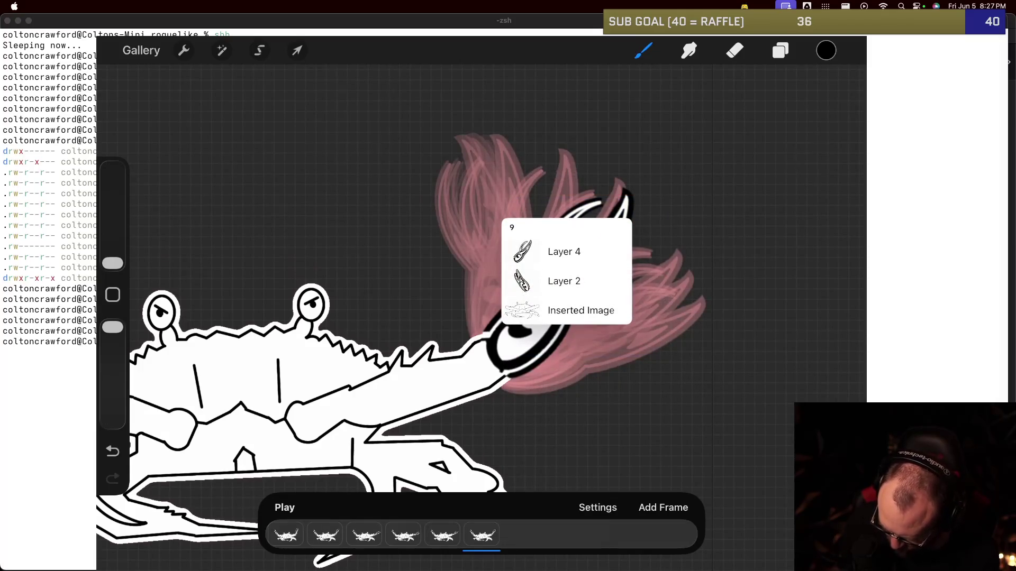
click(564, 281)
click(112, 452)
Step: Rotate group 9's claw about 14° more until nearly vertical, reseat it up-left, and preview the frames
click(780, 50)
scroll(734, 331, down, 1)
click(726, 165)
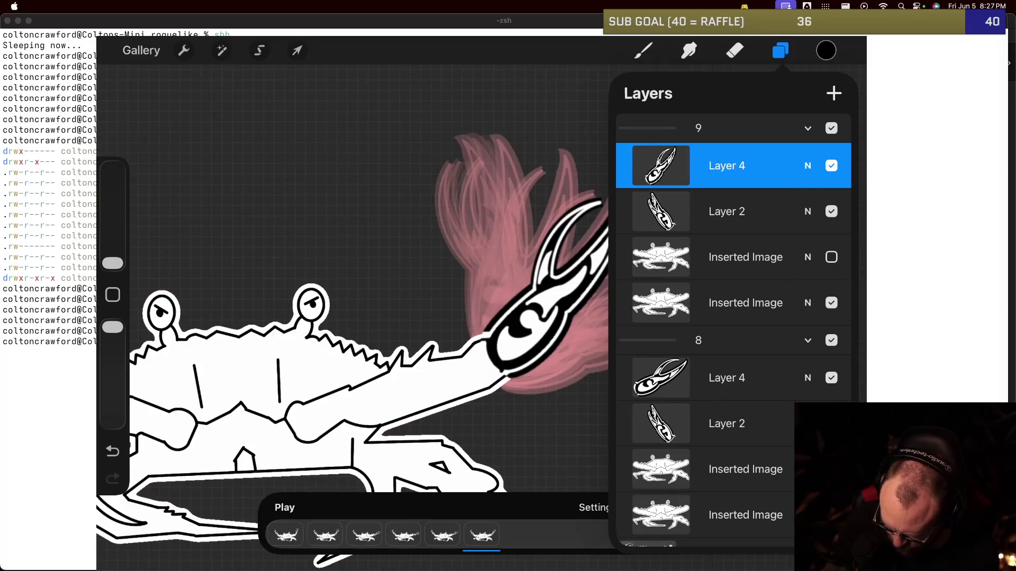
click(297, 50)
drag(558, 162, 526, 159)
drag(558, 283, 535, 267)
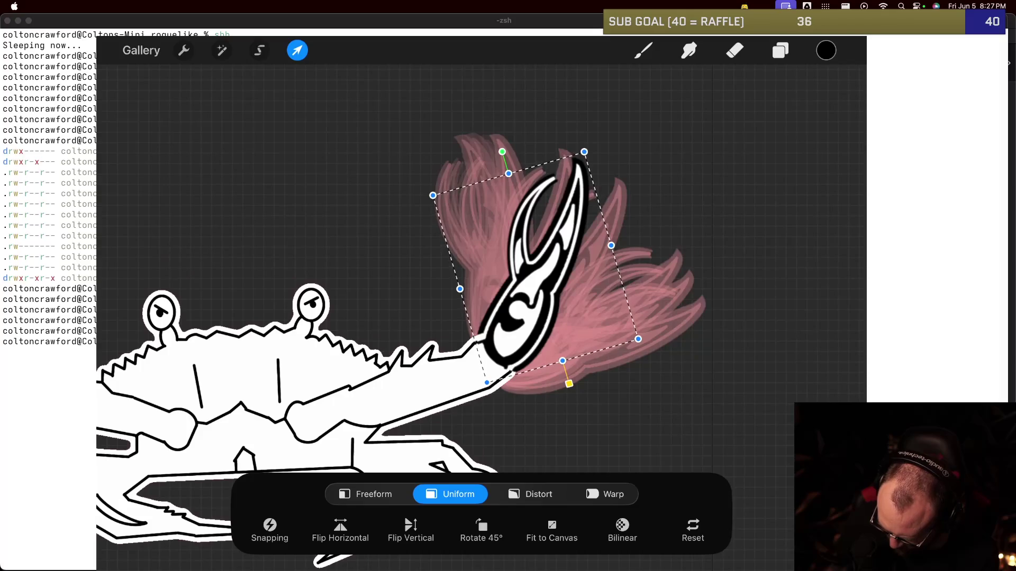
drag(502, 152, 485, 154)
mouse_move(535, 267)
mouse_down()
mouse_move(530, 252)
mouse_move(527, 261)
mouse_up()
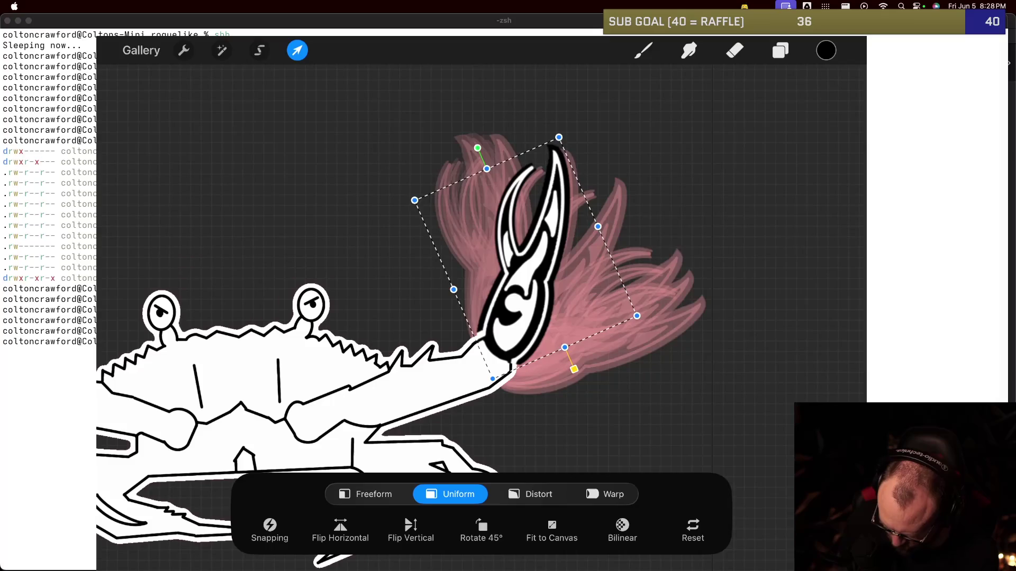
click(298, 50)
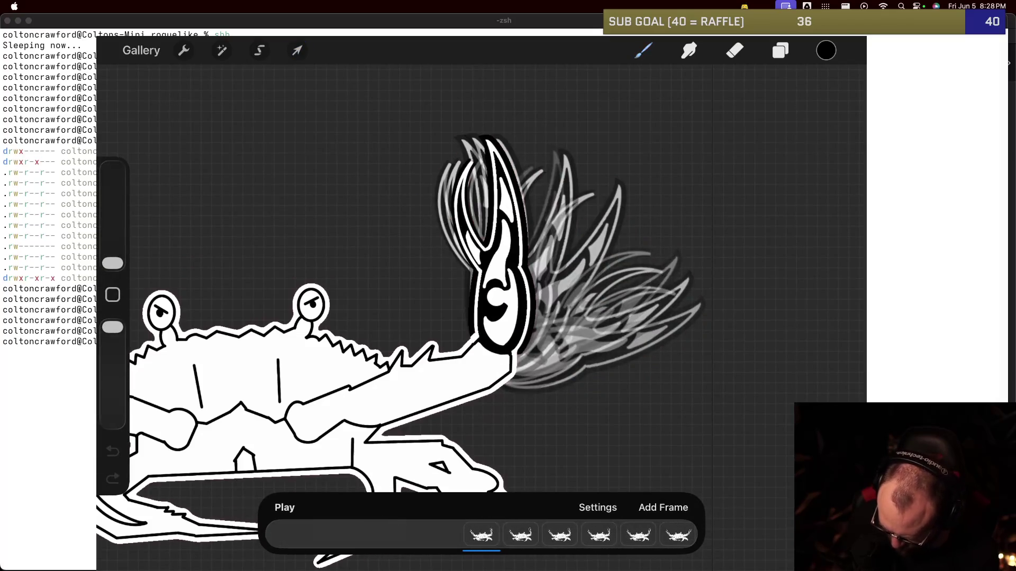
drag(677, 535, 482, 534)
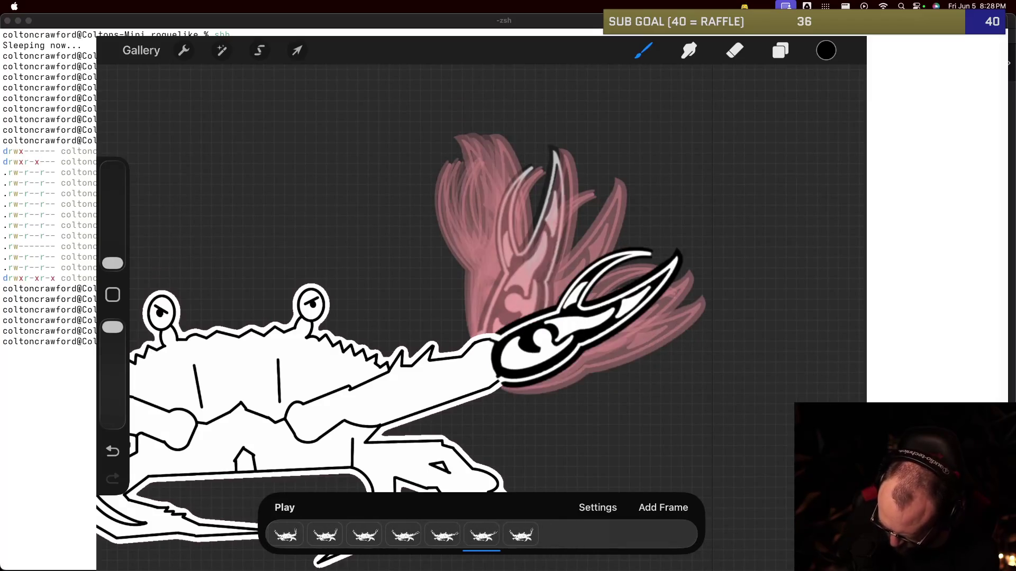
Step: Try rotating group 8's claw about 10° counter-clockwise, then undo the change
click(780, 50)
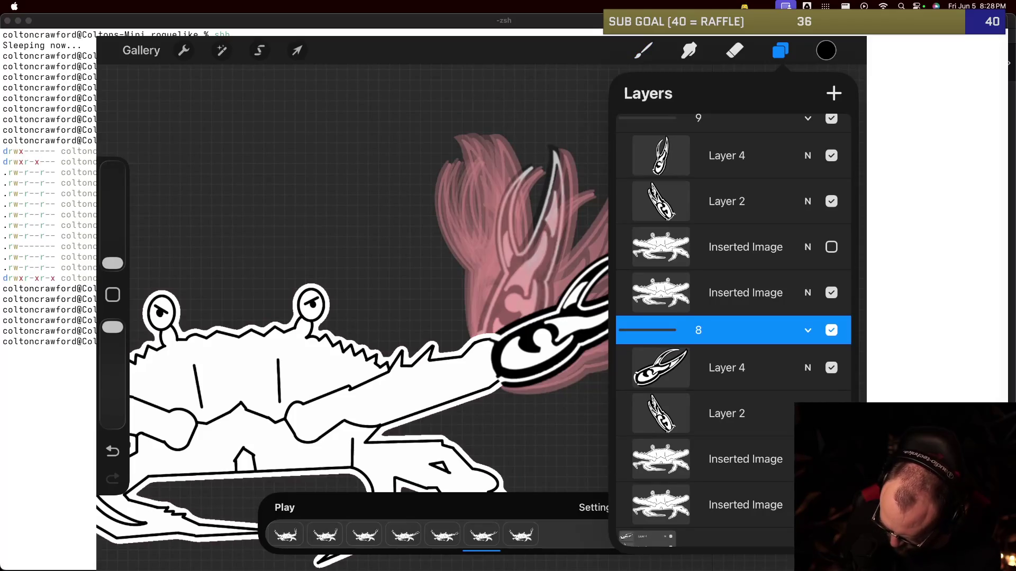
click(726, 368)
click(297, 50)
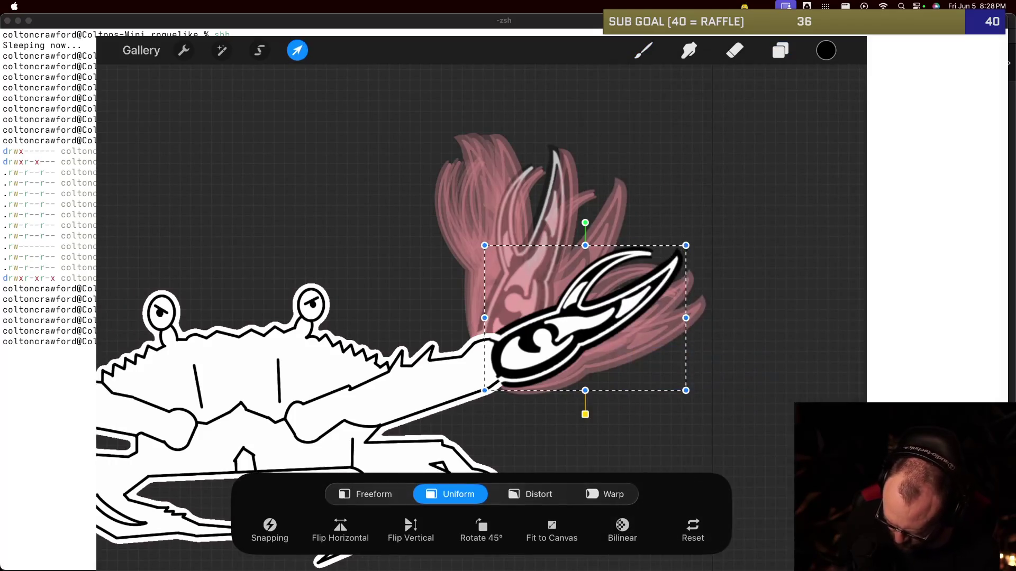
drag(585, 223, 550, 209)
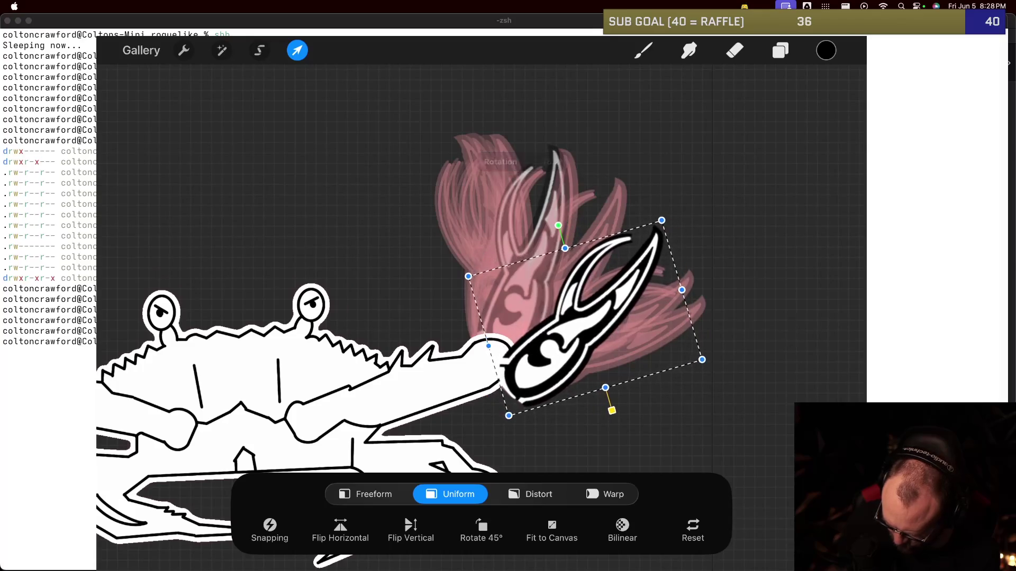
mouse_move(584, 318)
mouse_down()
mouse_move(567, 294)
mouse_move(585, 295)
mouse_up()
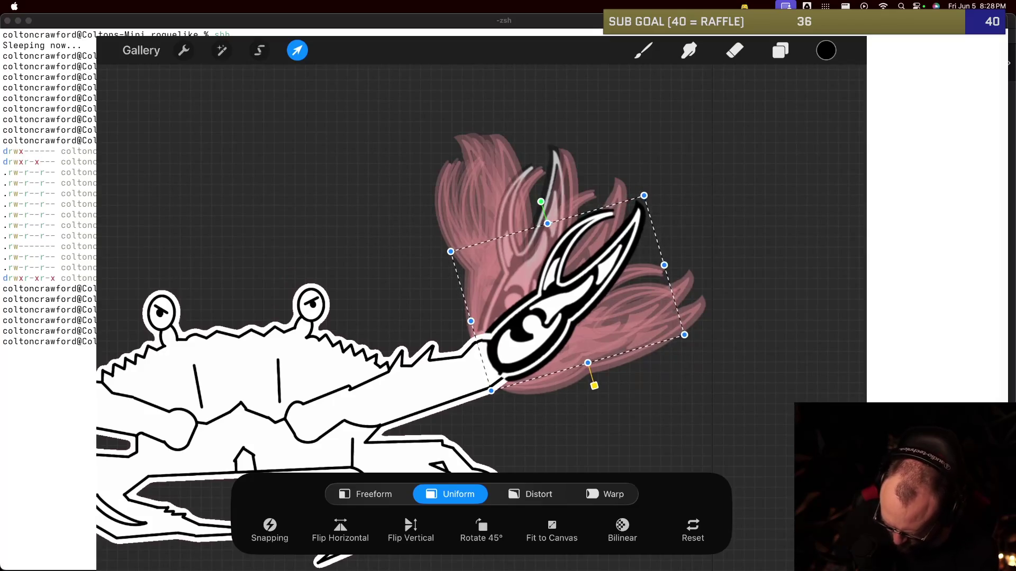
click(643, 50)
key(ctrl+z)
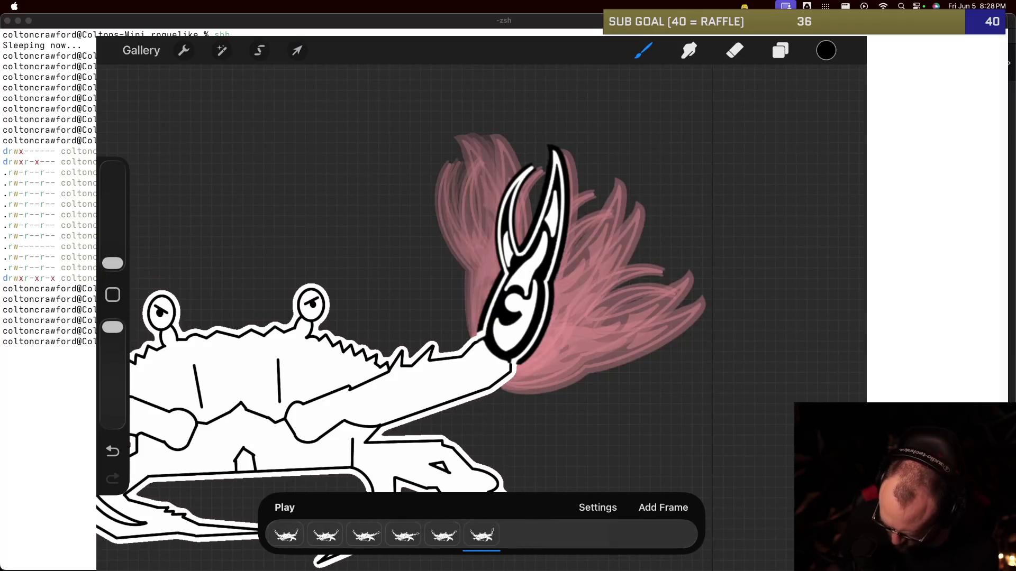
Step: Tilt group 9's claw about 7° further counter-clockwise, shift it left, then leave Procreate
click(780, 50)
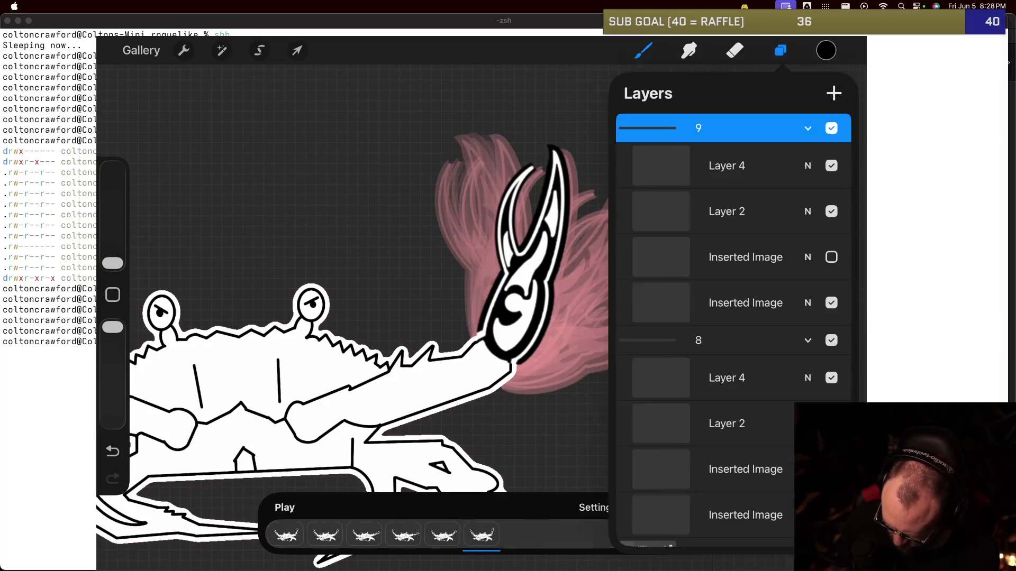
click(726, 165)
click(297, 50)
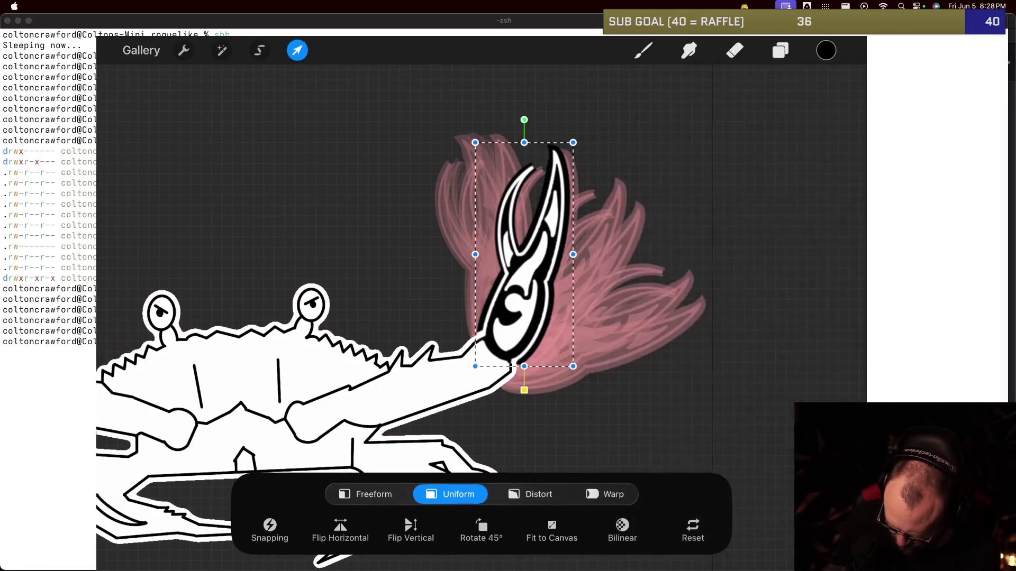
drag(524, 118, 488, 124)
drag(524, 254, 499, 248)
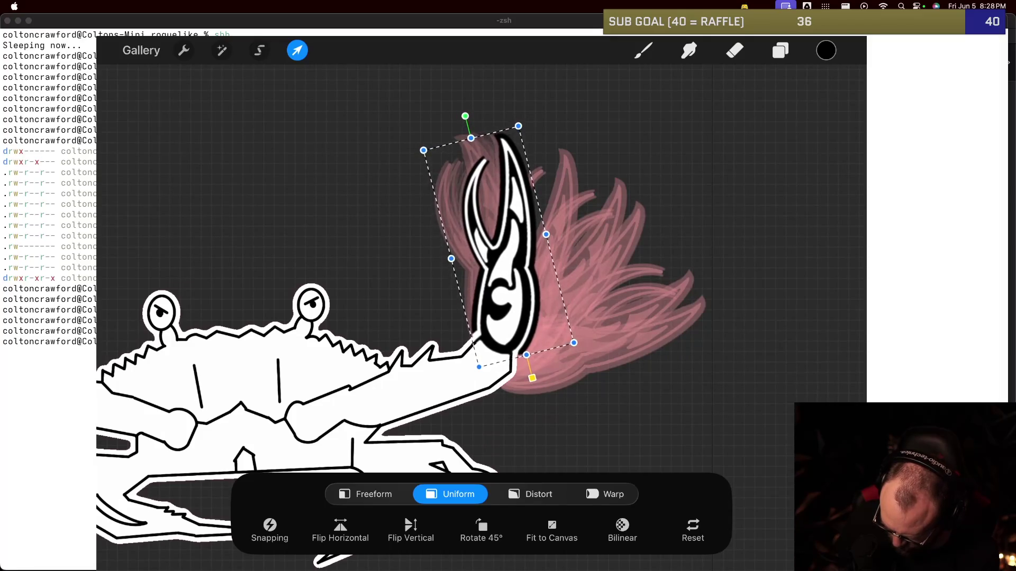
click(644, 50)
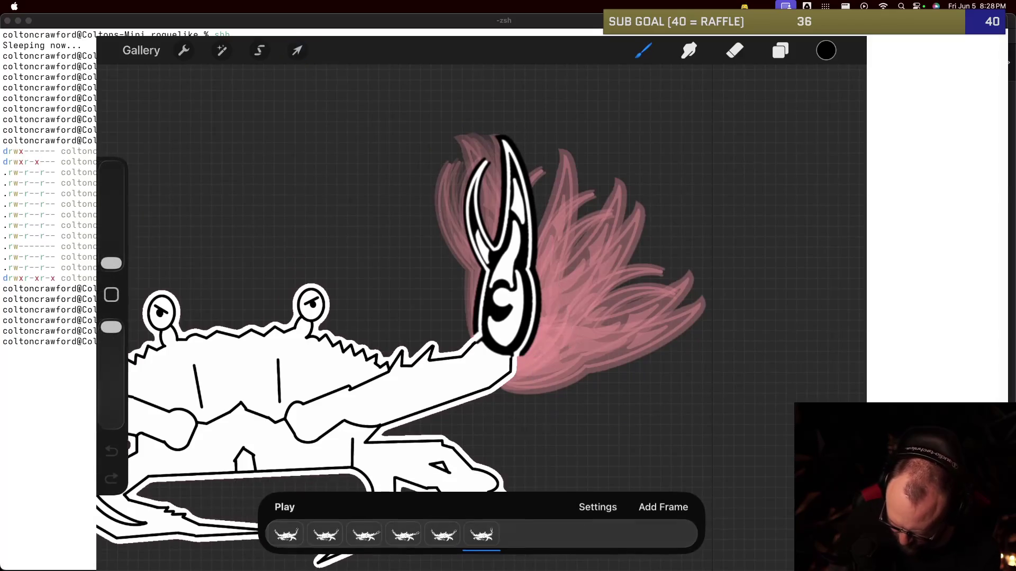
key(super+h)
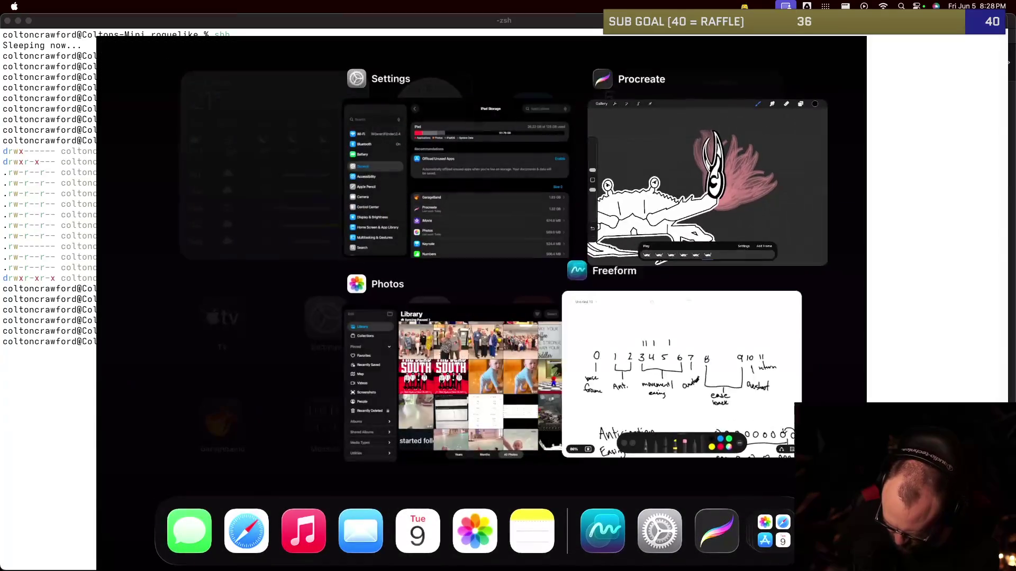
Step: Bring up the App Switcher and return to the Procreate crab animation
key(super+Up)
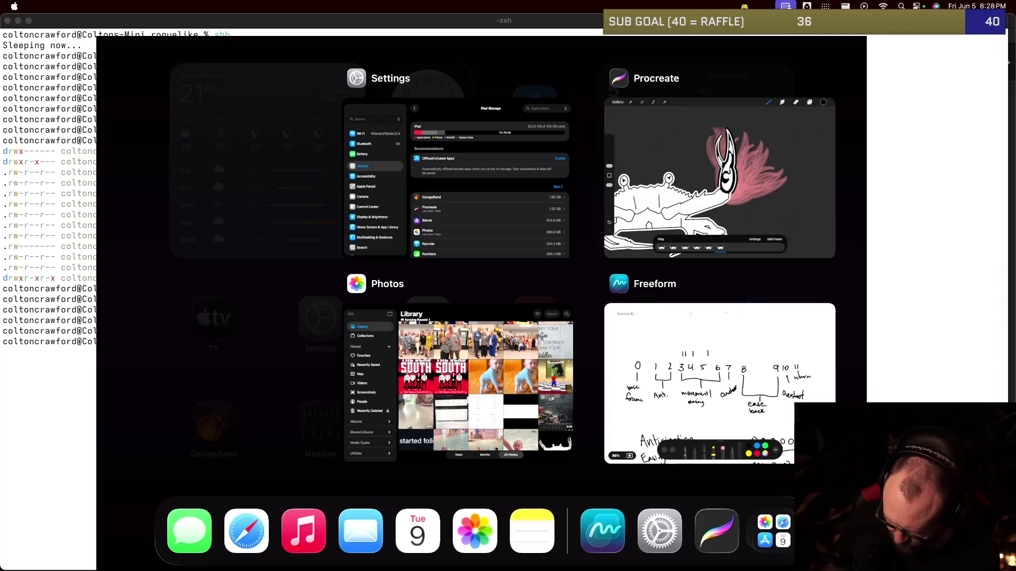
click(719, 178)
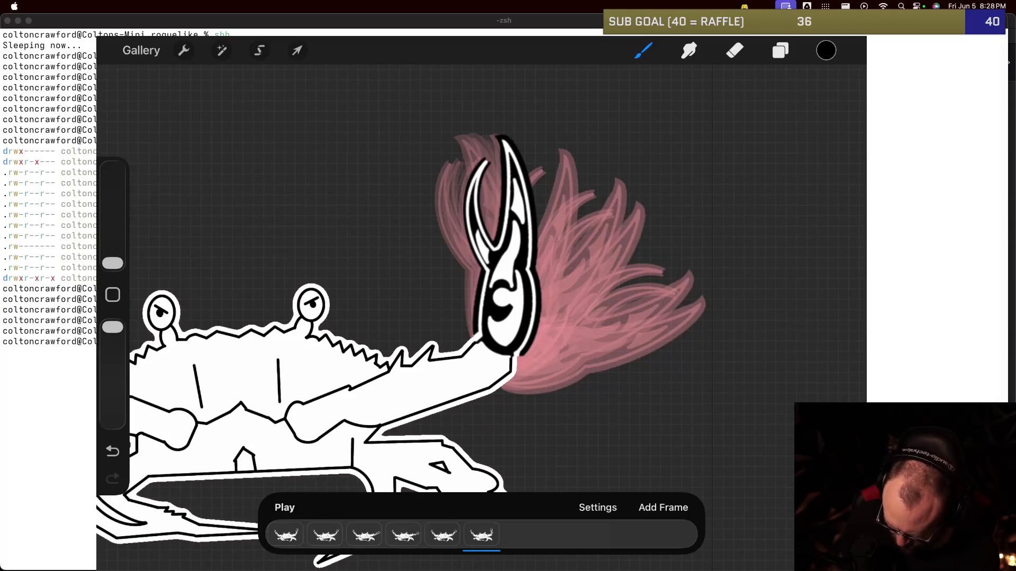
Step: Duplicate the current frame and rename the new group to 10
click(481, 536)
click(436, 396)
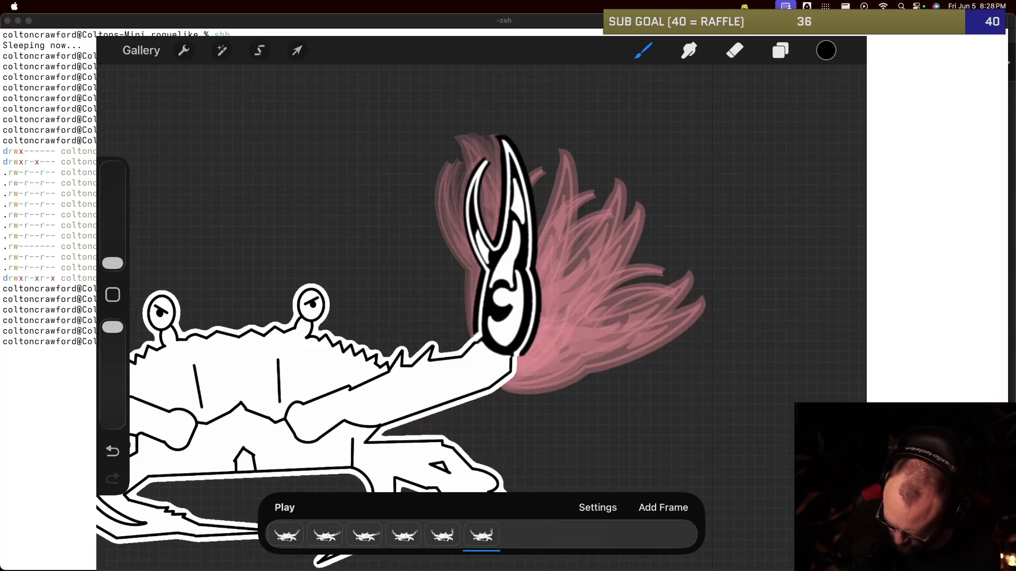
click(780, 50)
click(699, 128)
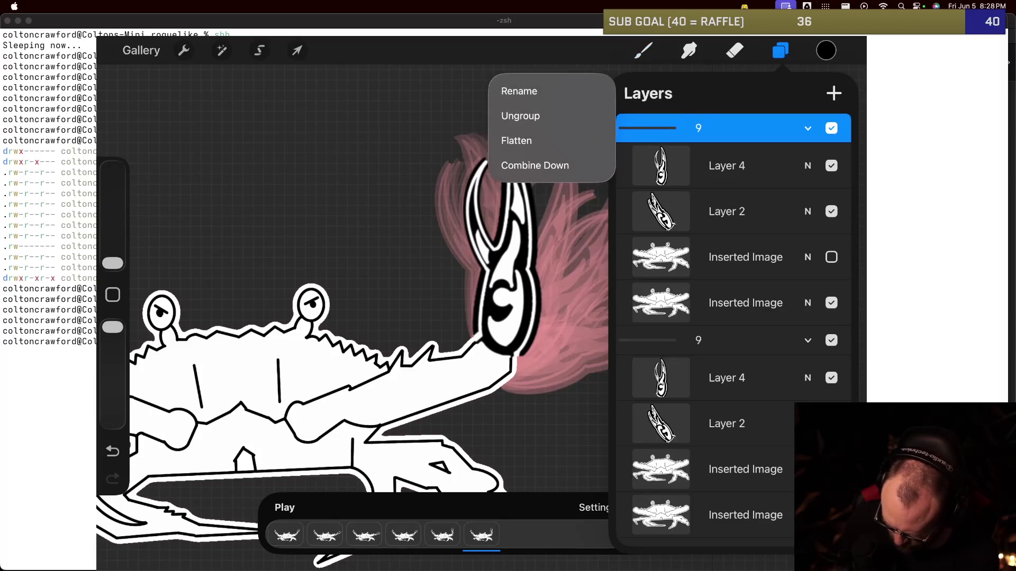
click(526, 88)
click(170, 483)
text(10)
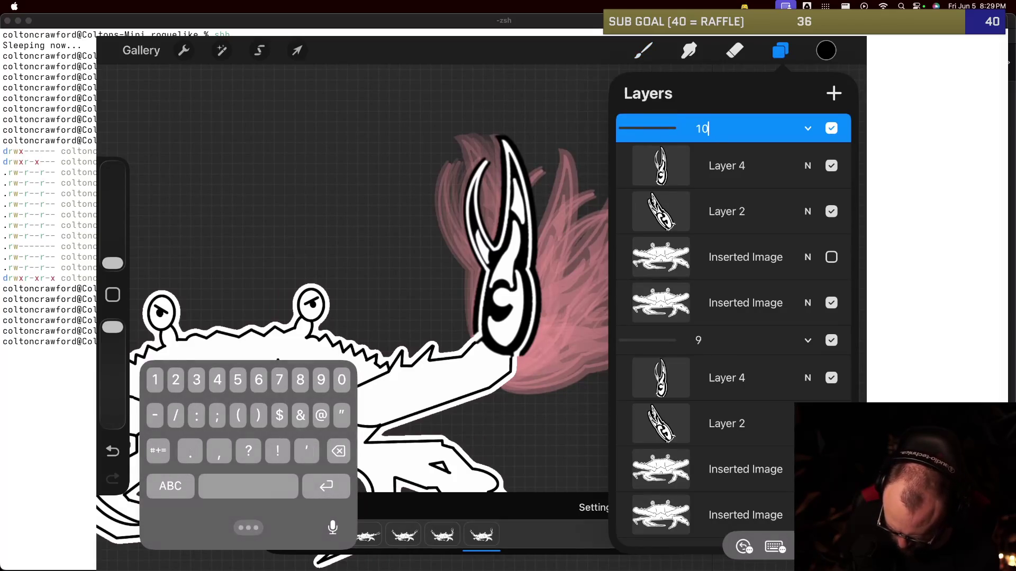
key(Return)
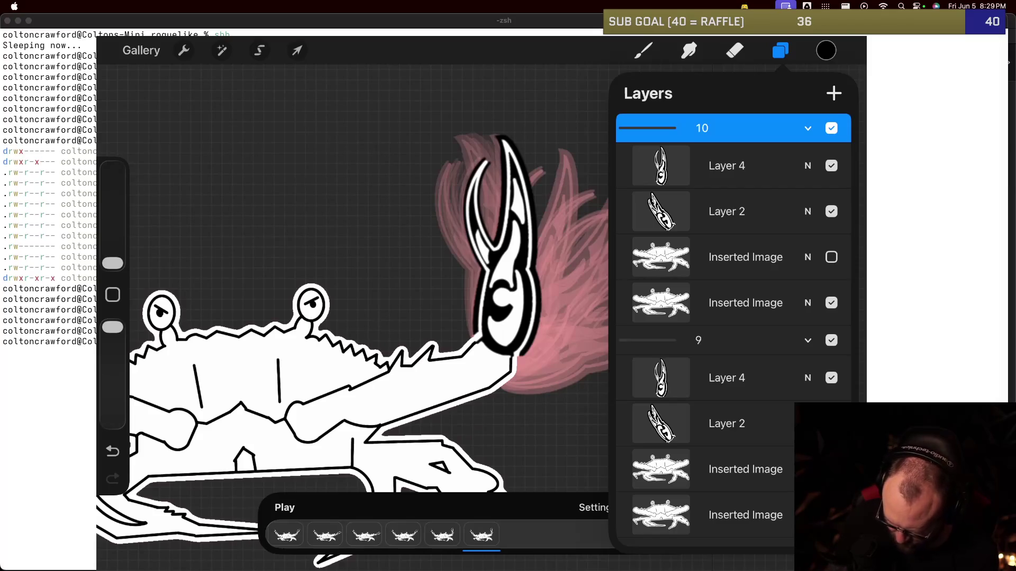
Step: Rotate group 10's claw about 10°, fine-tune it onto the arm tip, and commit
click(727, 166)
click(297, 50)
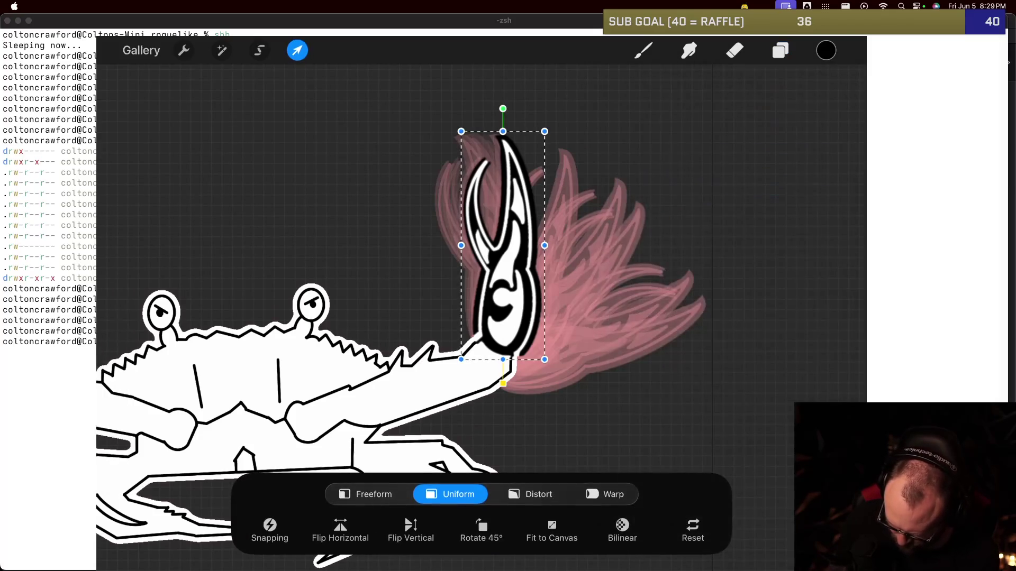
drag(501, 106, 477, 111)
mouse_move(503, 238)
mouse_down()
mouse_move(478, 239)
mouse_move(488, 236)
mouse_up()
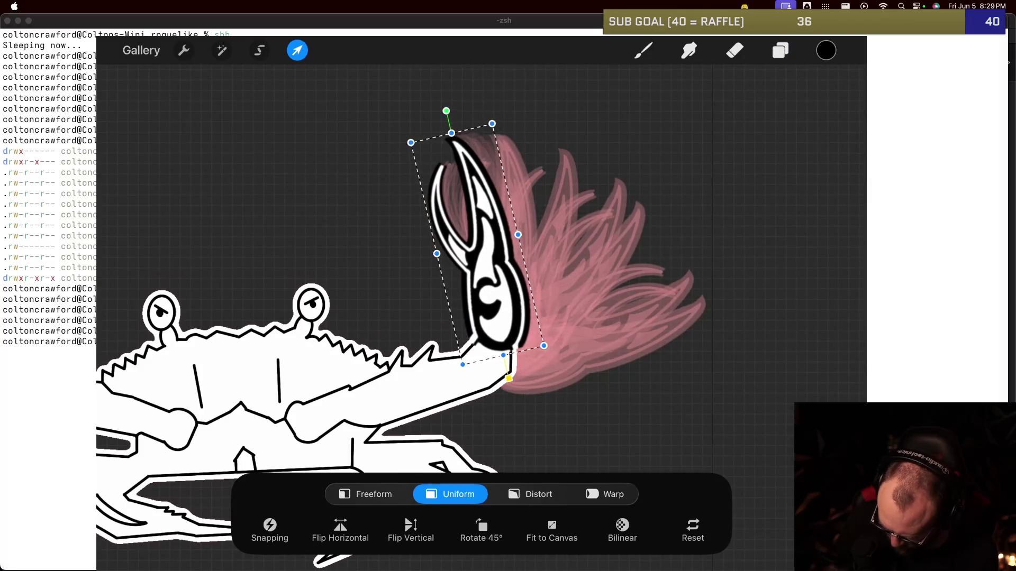
drag(446, 110, 460, 107)
drag(477, 243, 484, 243)
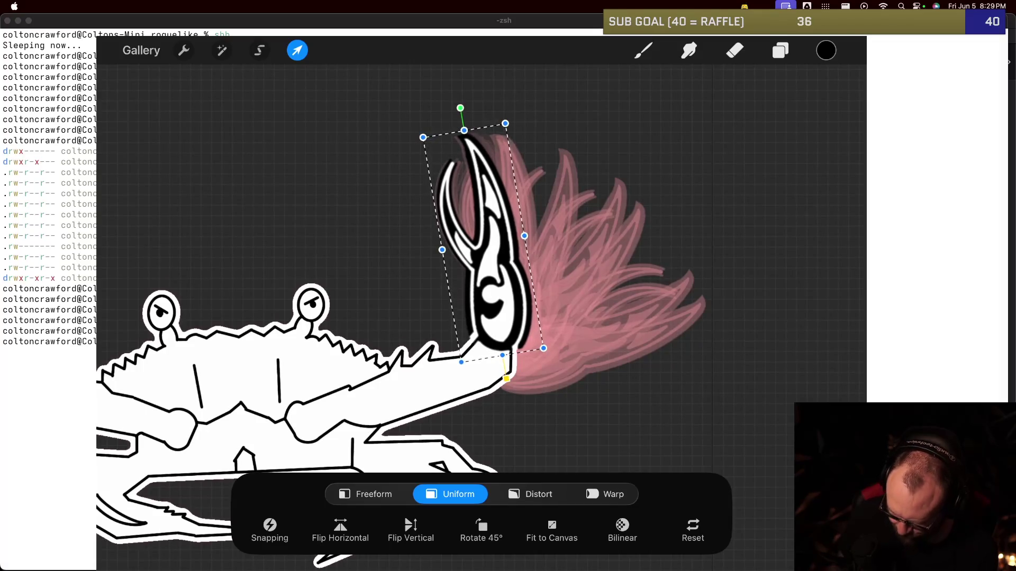
key(b)
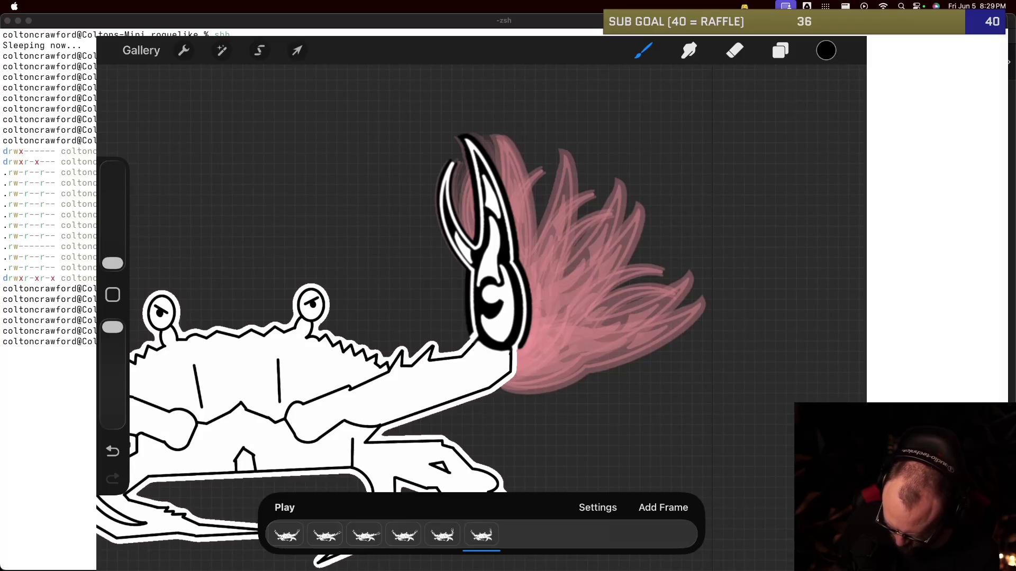
Step: Duplicate the current frame and rename the new group to 11
click(481, 534)
click(780, 50)
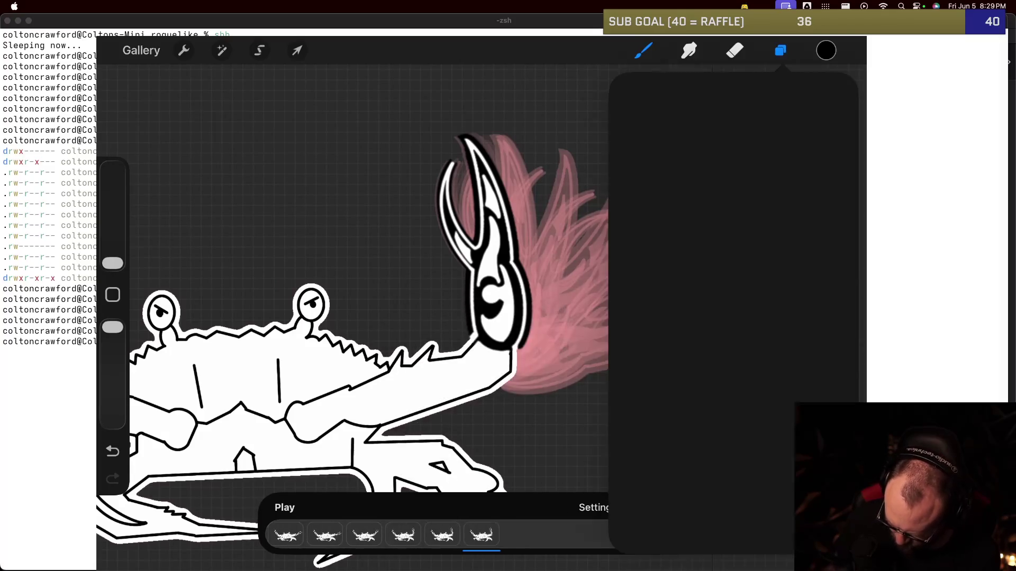
click(701, 128)
click(519, 90)
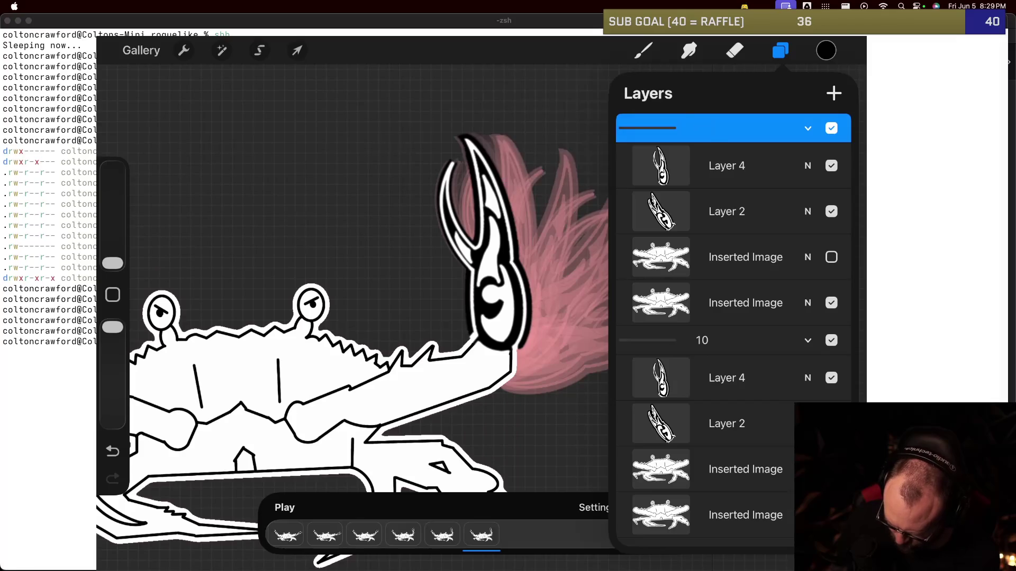
text(11)
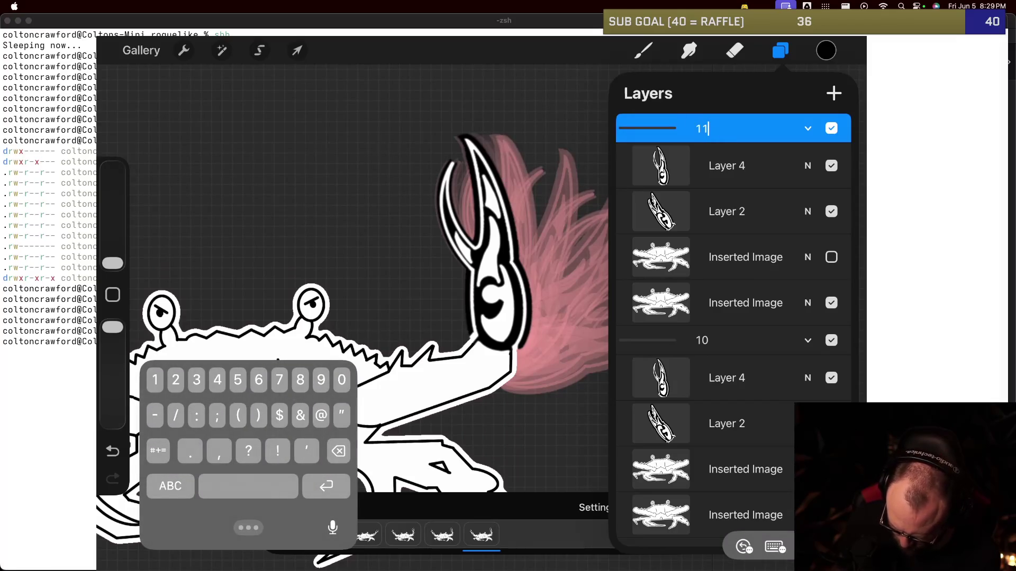
key(Return)
click(643, 50)
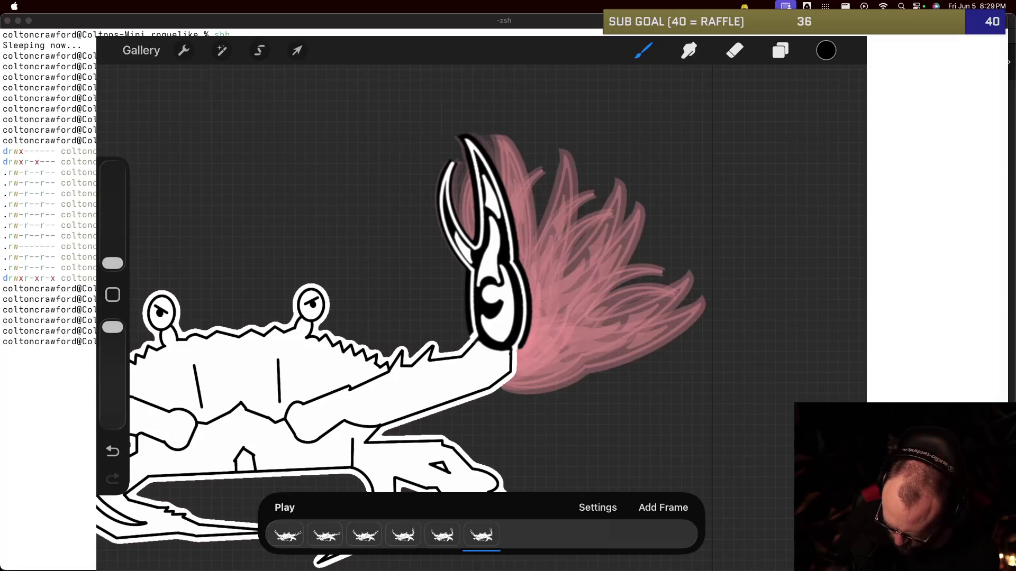
Step: Select group 11's claw layer, then play and stop the animation to preview the wave
click(780, 51)
click(727, 165)
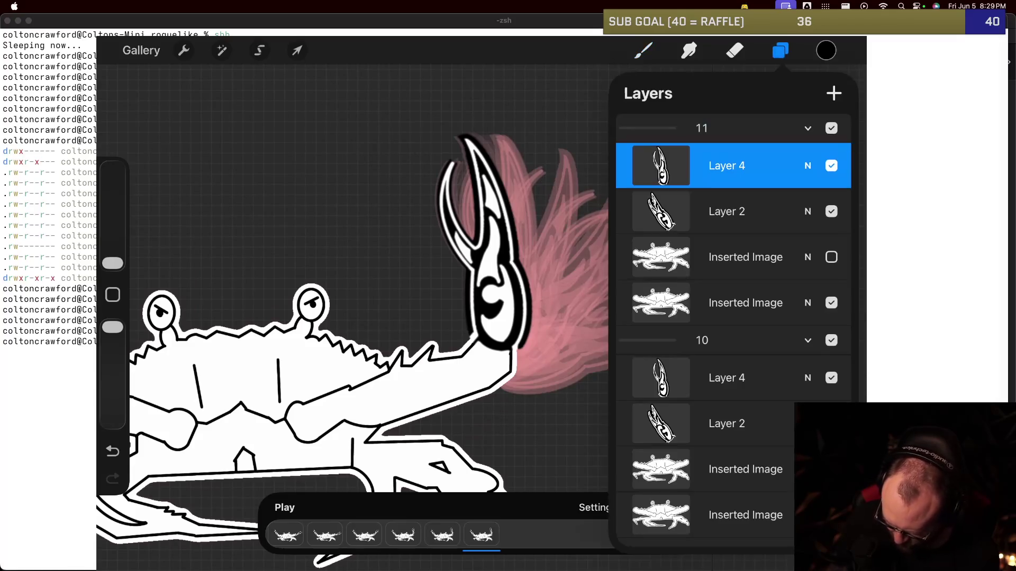
click(297, 51)
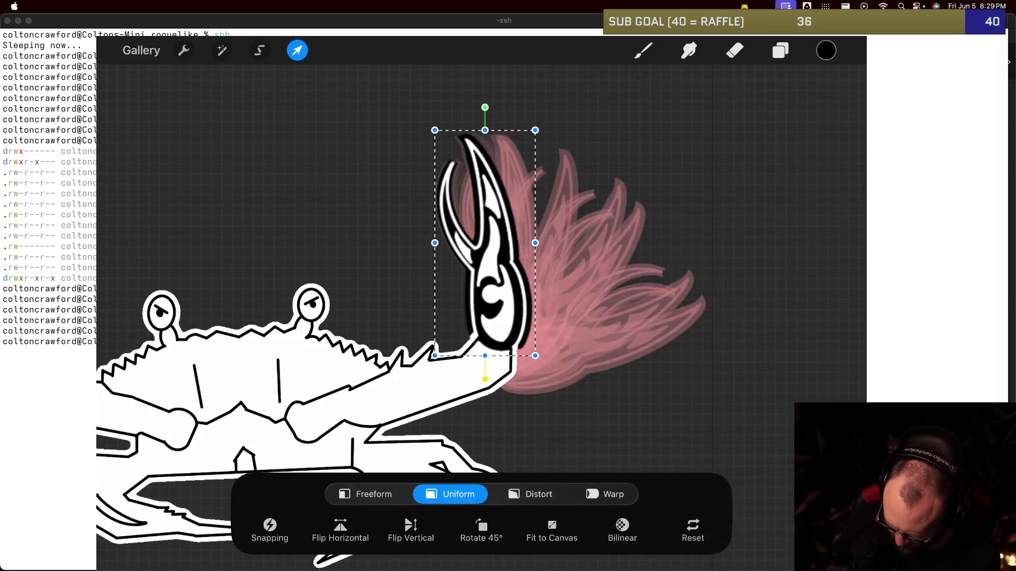
click(643, 51)
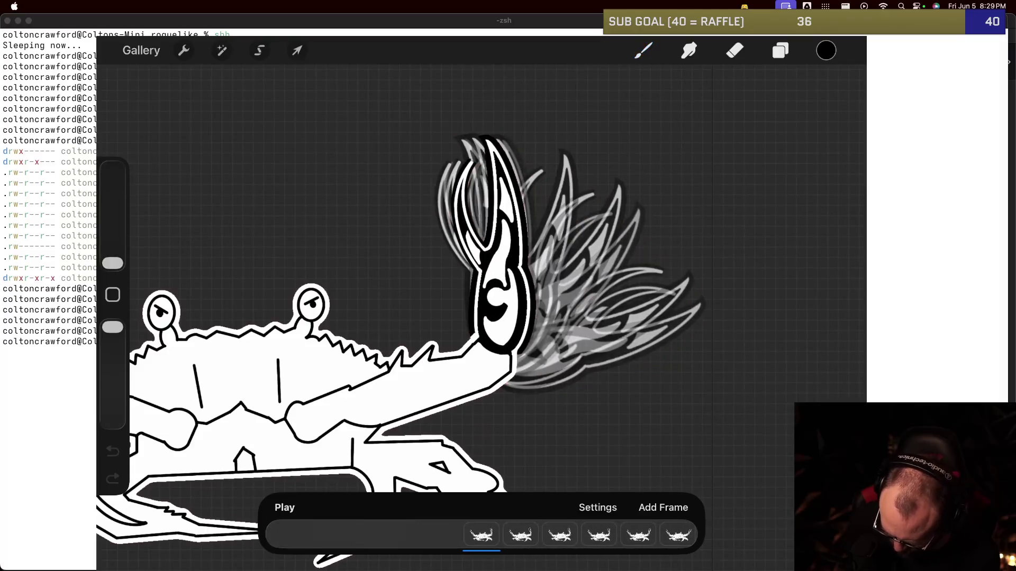
click(285, 508)
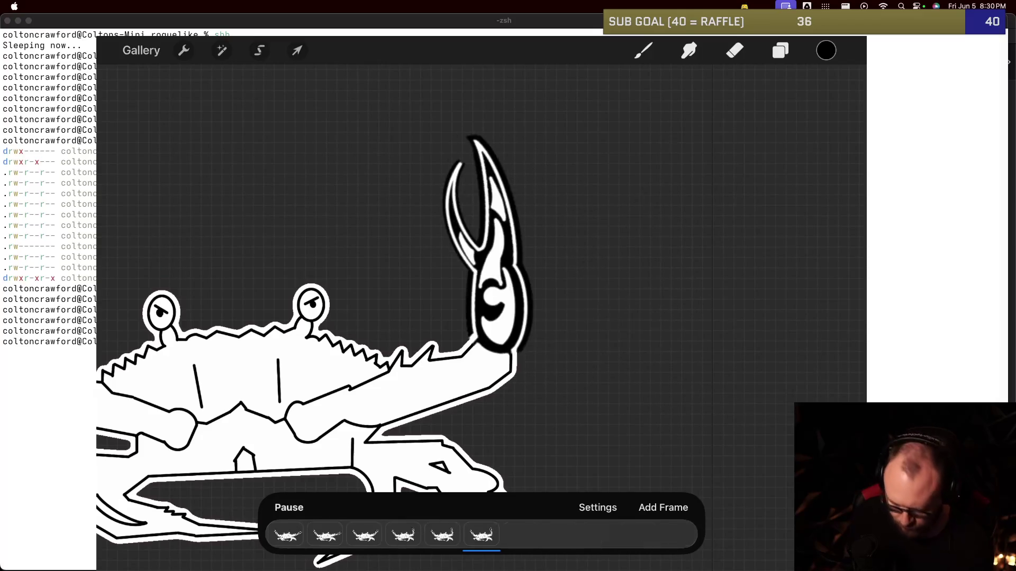
click(289, 507)
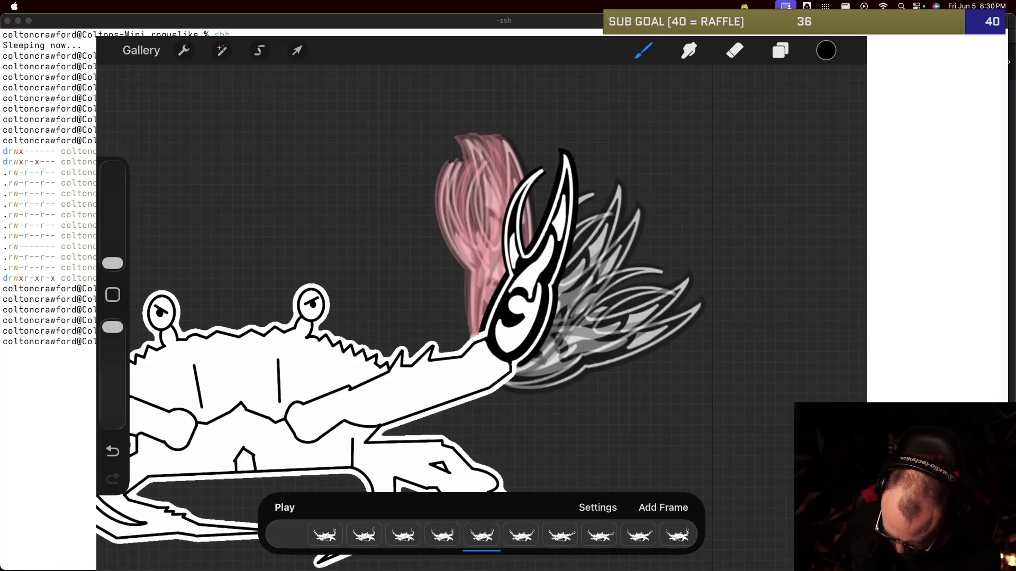
Step: Lengthen the first frame's hold duration and play the animation to test the timing
click(321, 535)
click(481, 534)
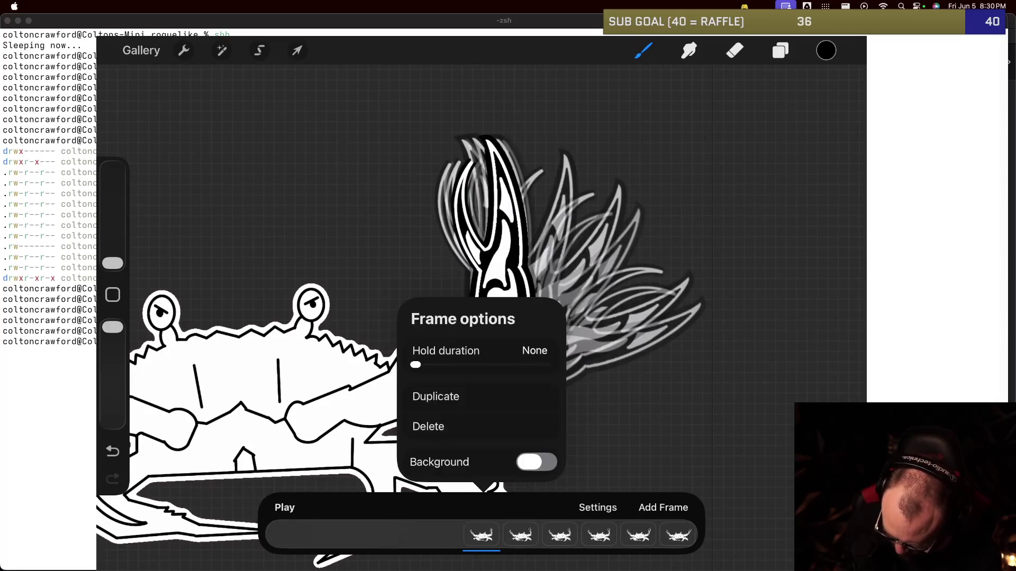
drag(416, 365, 432, 365)
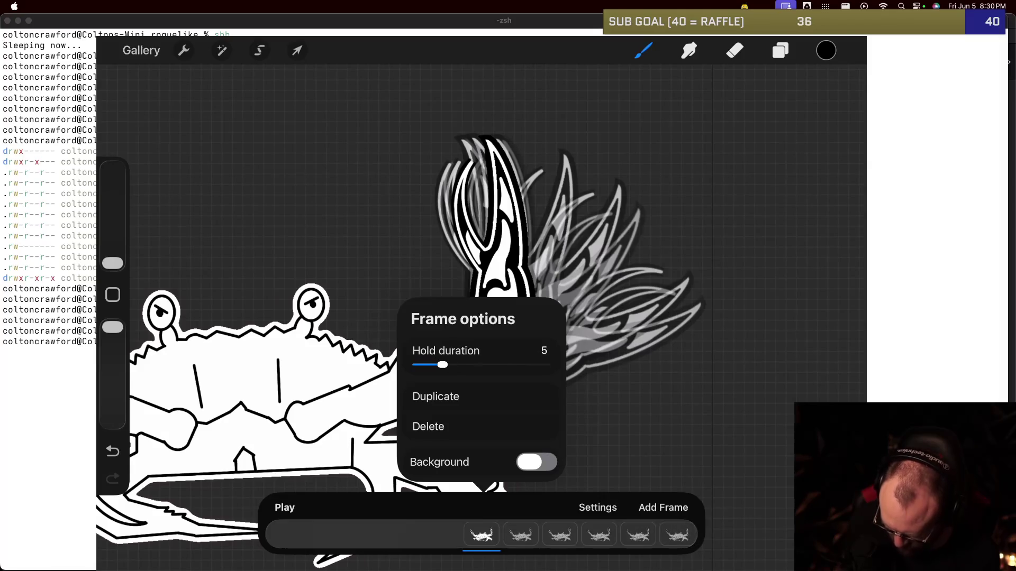
click(284, 507)
click(285, 507)
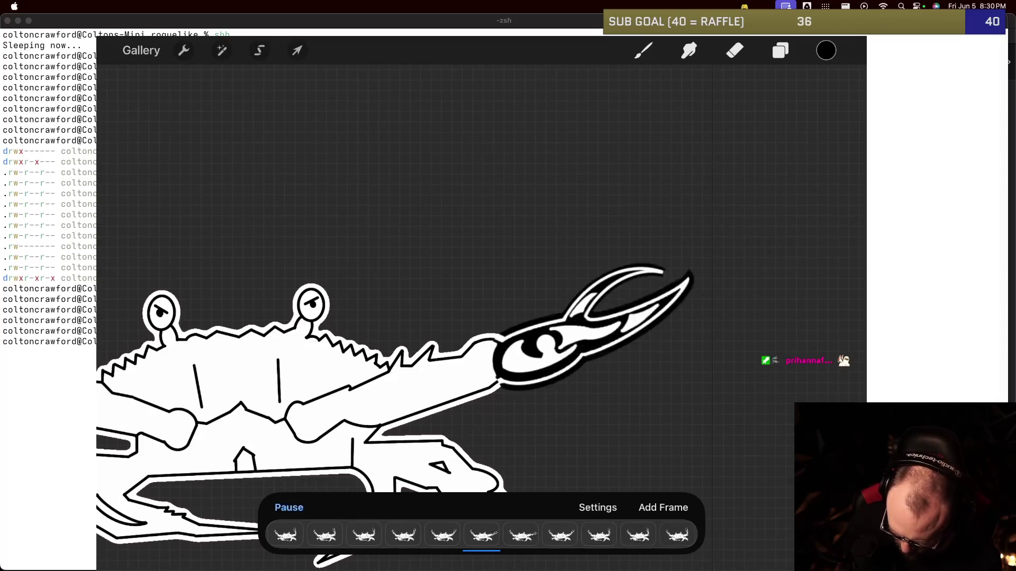
click(289, 507)
key(b)
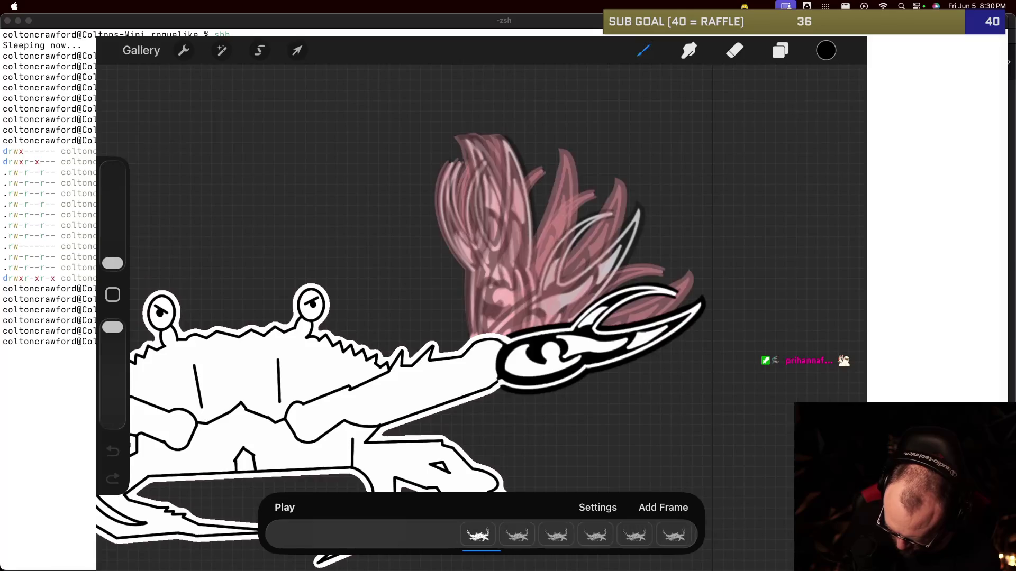
Step: Set the first frame's hold duration to 4, then step through to the tilted-claw frame
click(276, 535)
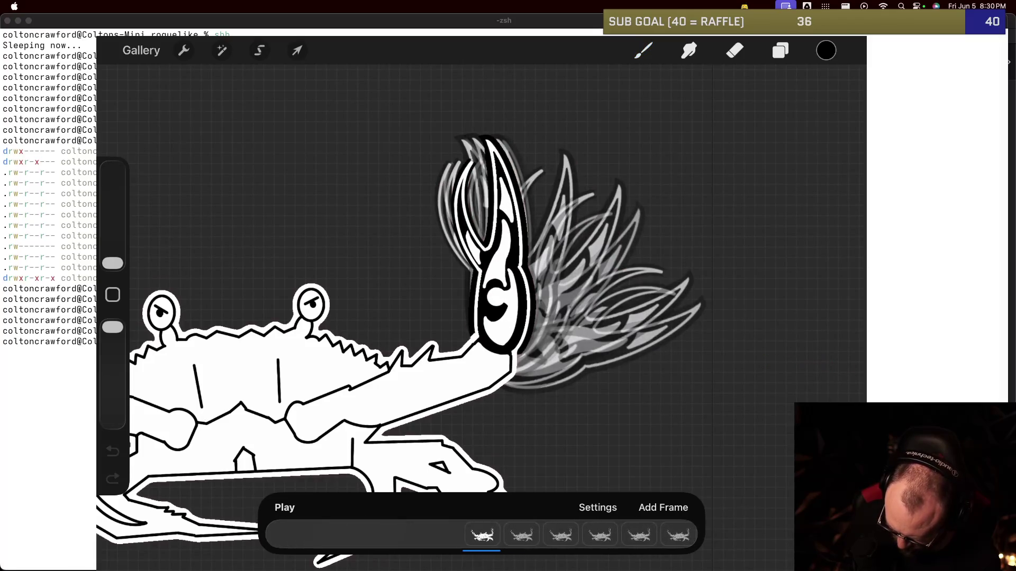
click(482, 535)
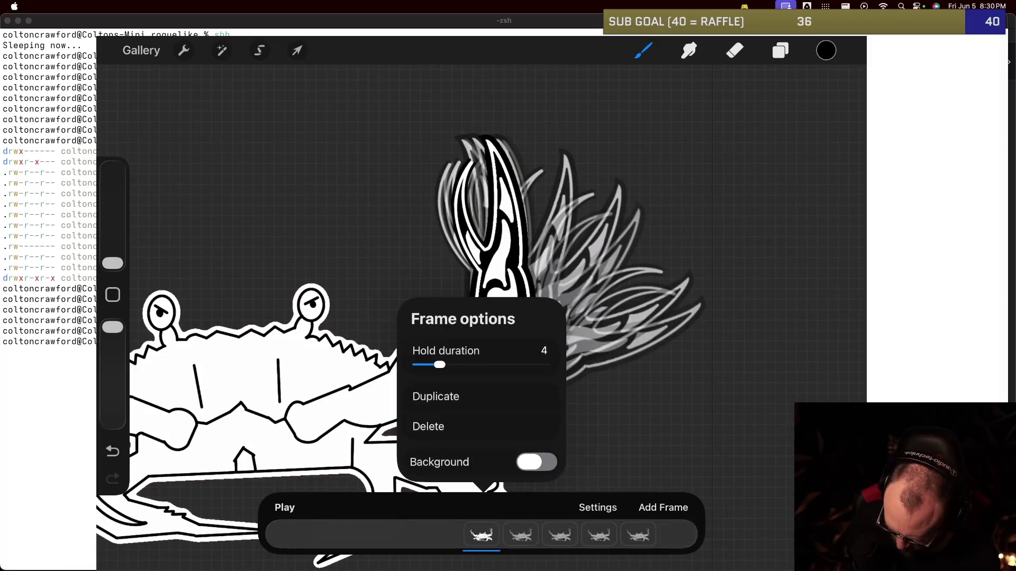
drag(439, 365, 413, 365)
click(435, 396)
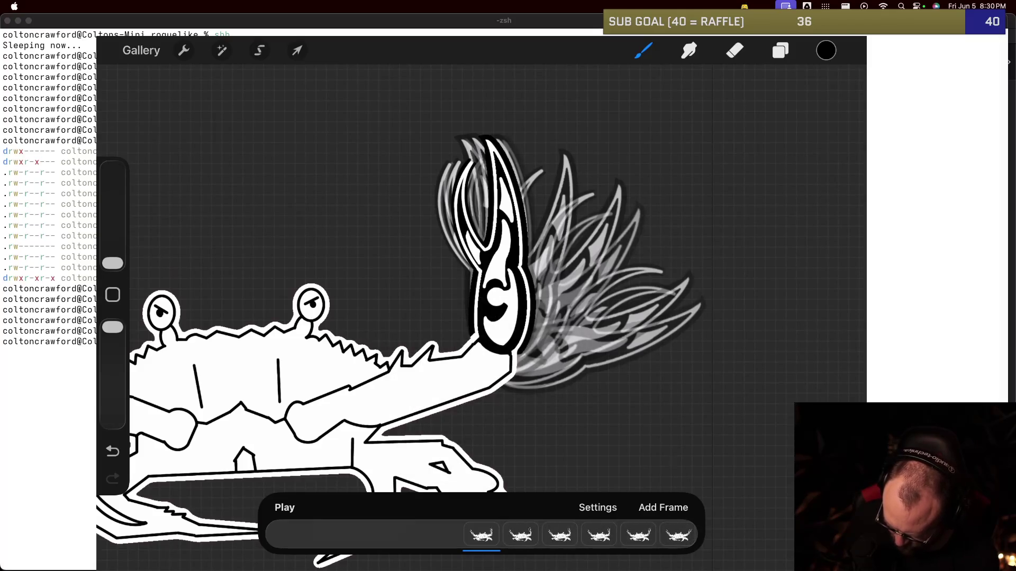
click(663, 507)
click(663, 508)
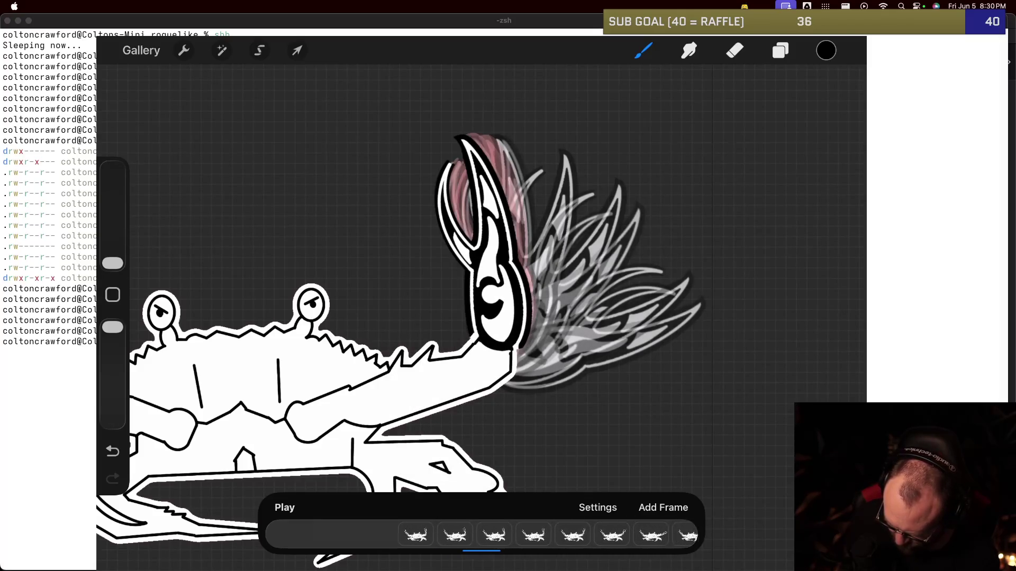
click(663, 507)
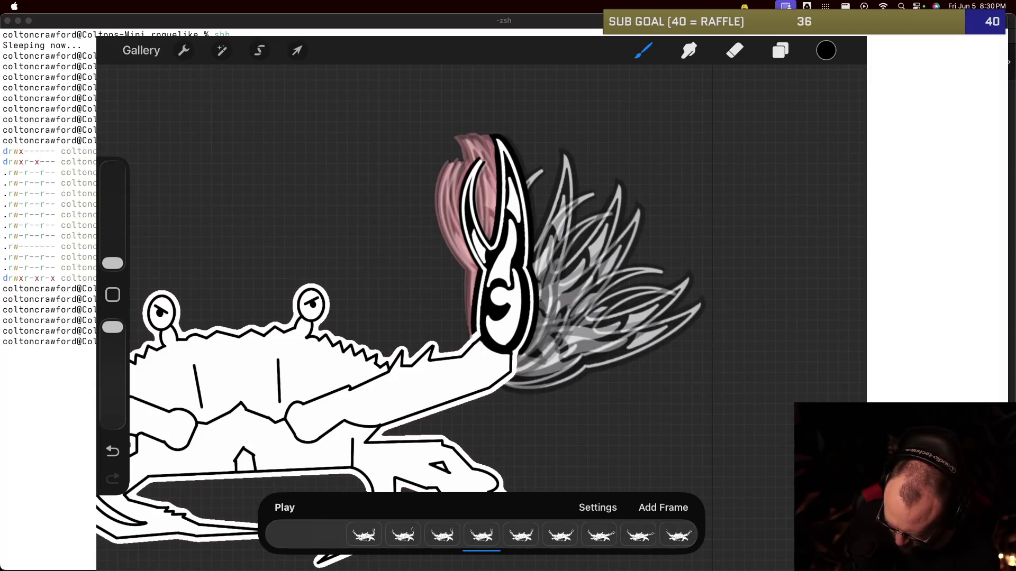
click(663, 507)
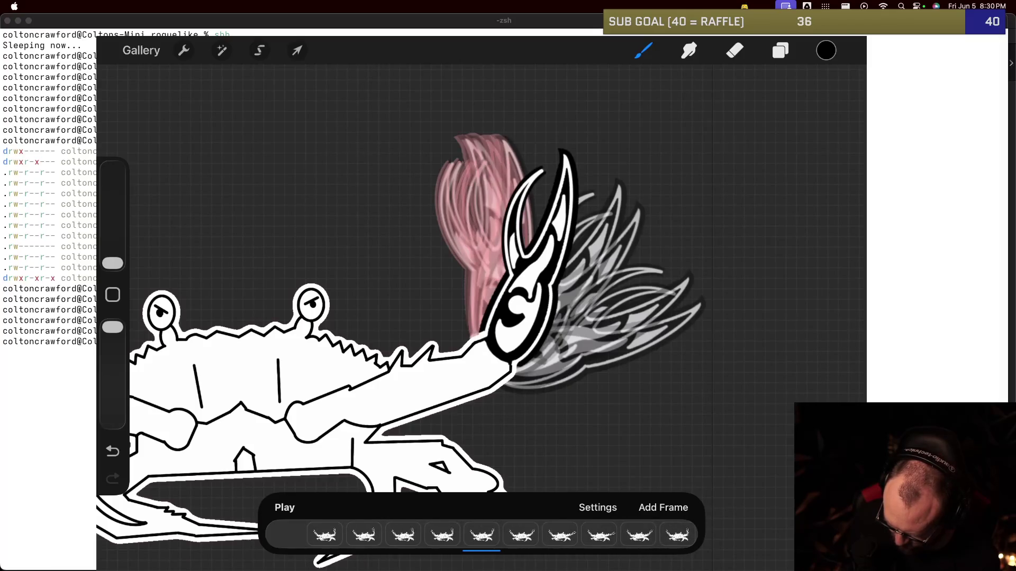
Step: Nudge group 4's claw layer up and to the left
key(v)
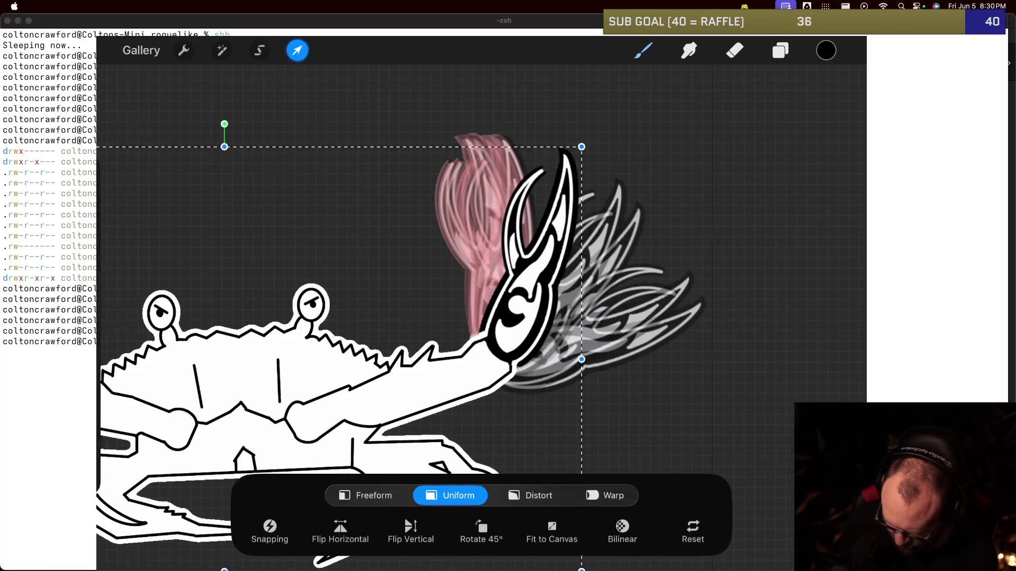
key(b)
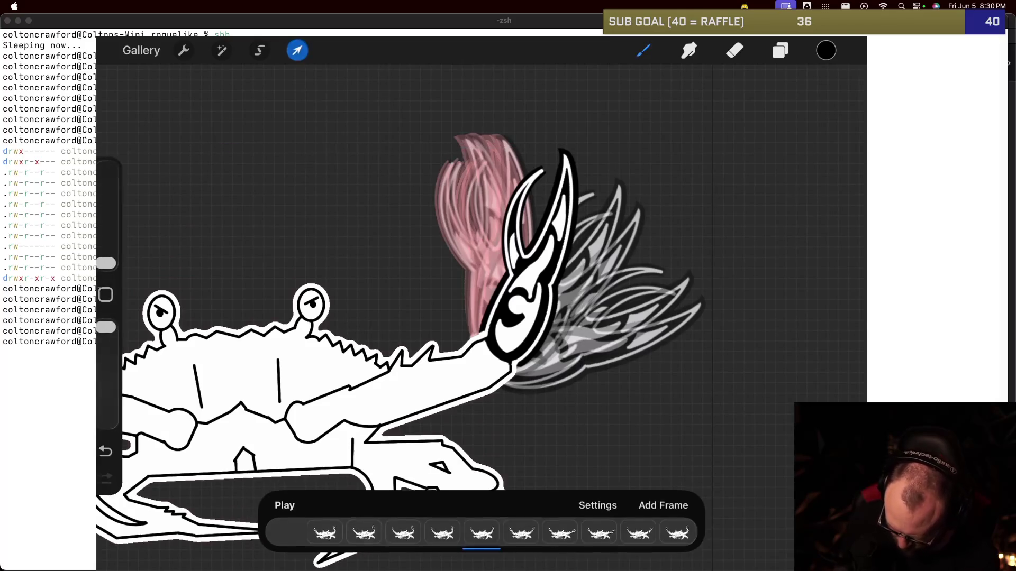
key(l)
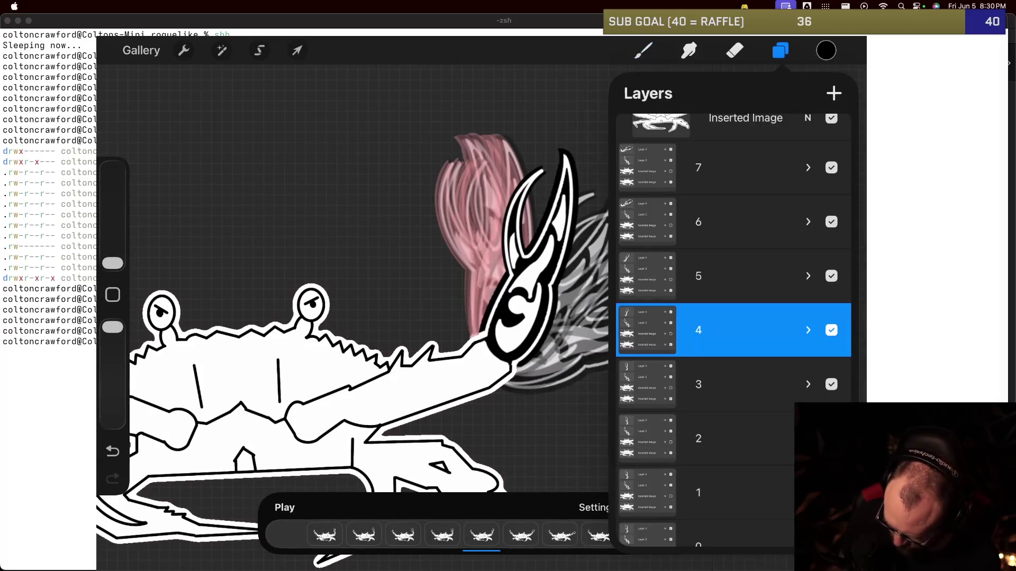
click(808, 330)
click(727, 356)
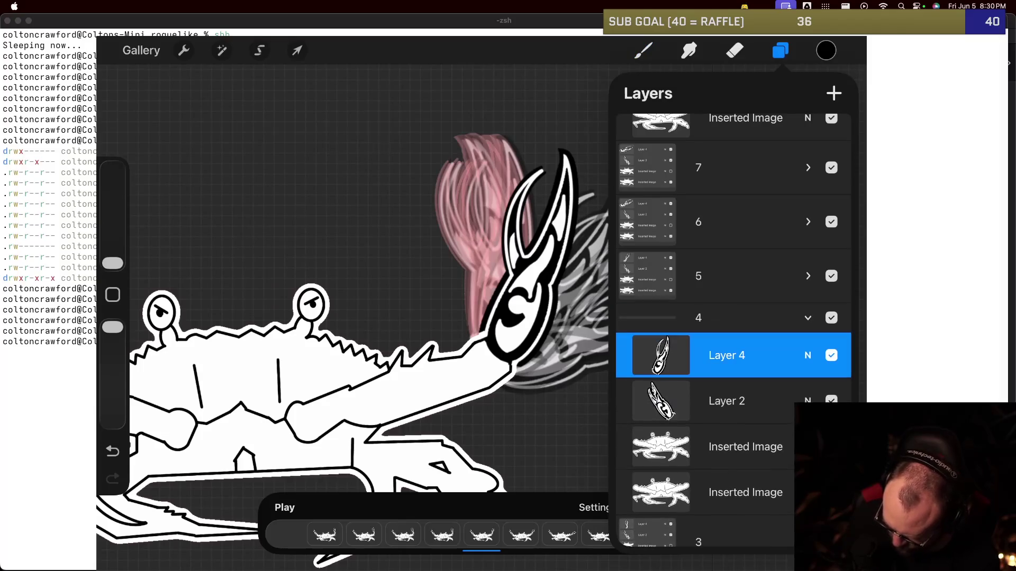
key(v)
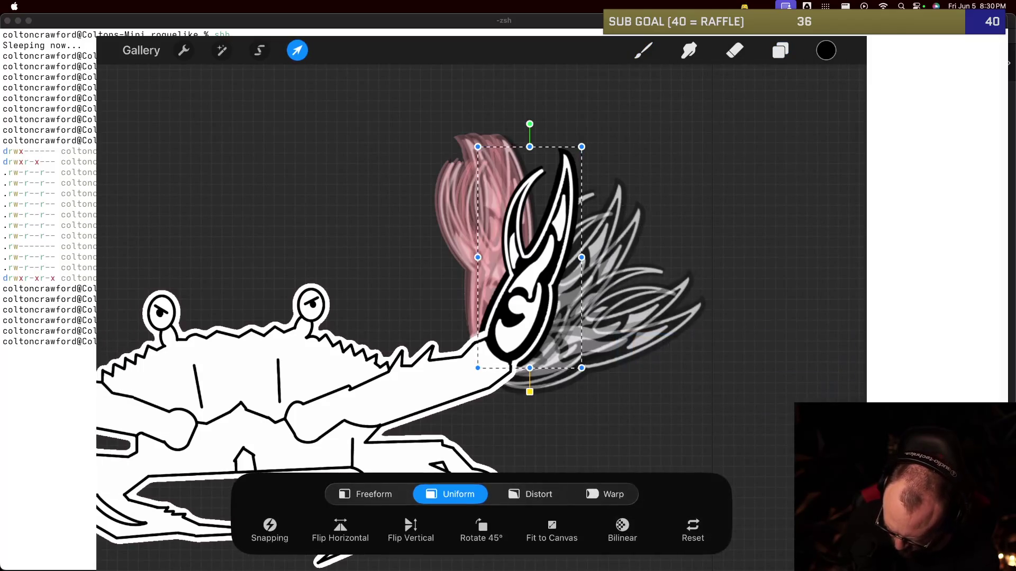
drag(532, 256, 521, 253)
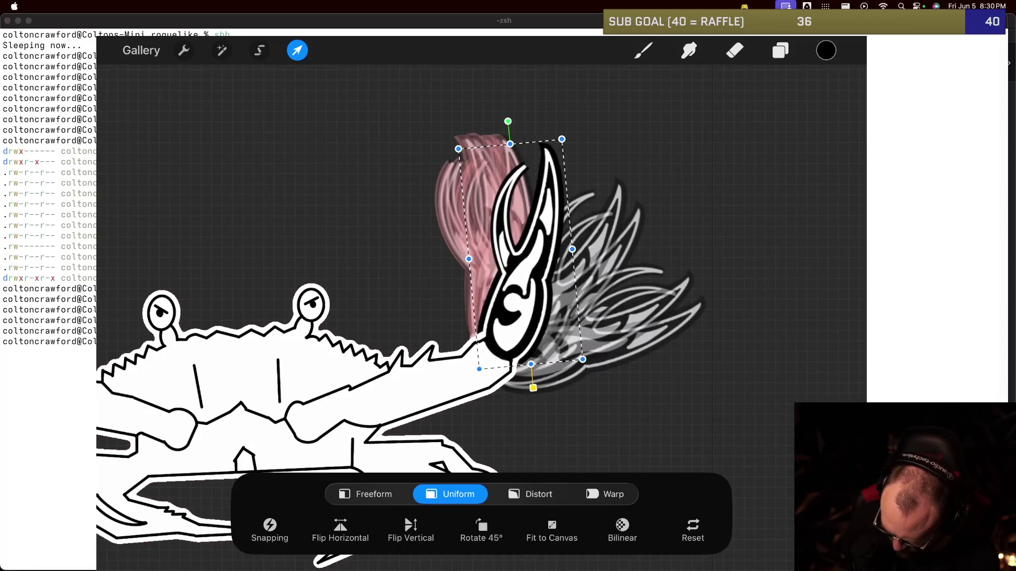
key(b)
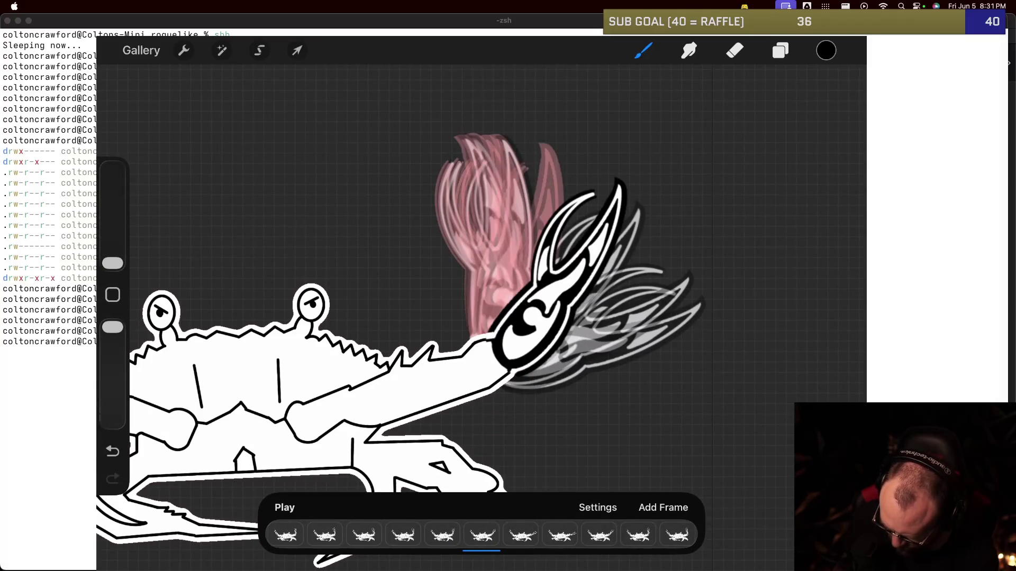
Step: Rotate group 5's claw slightly counter-clockwise and nudge it up-left
click(521, 535)
click(520, 535)
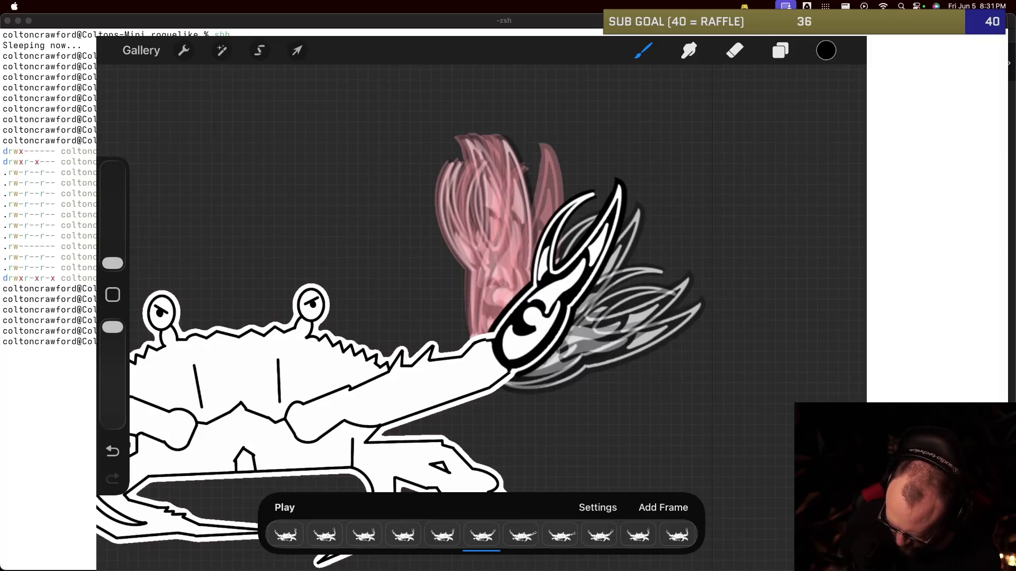
click(780, 50)
click(808, 330)
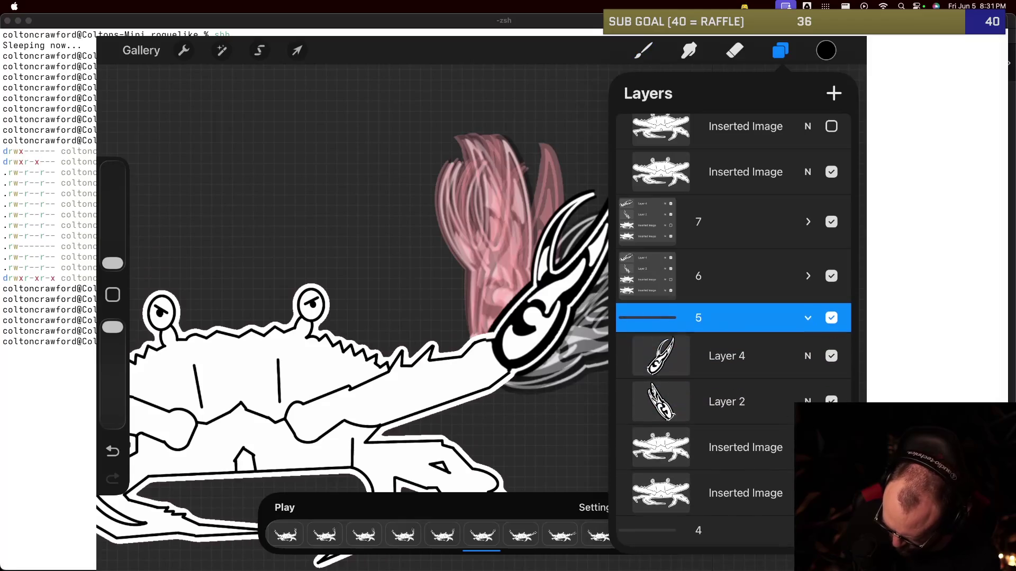
click(726, 355)
click(297, 50)
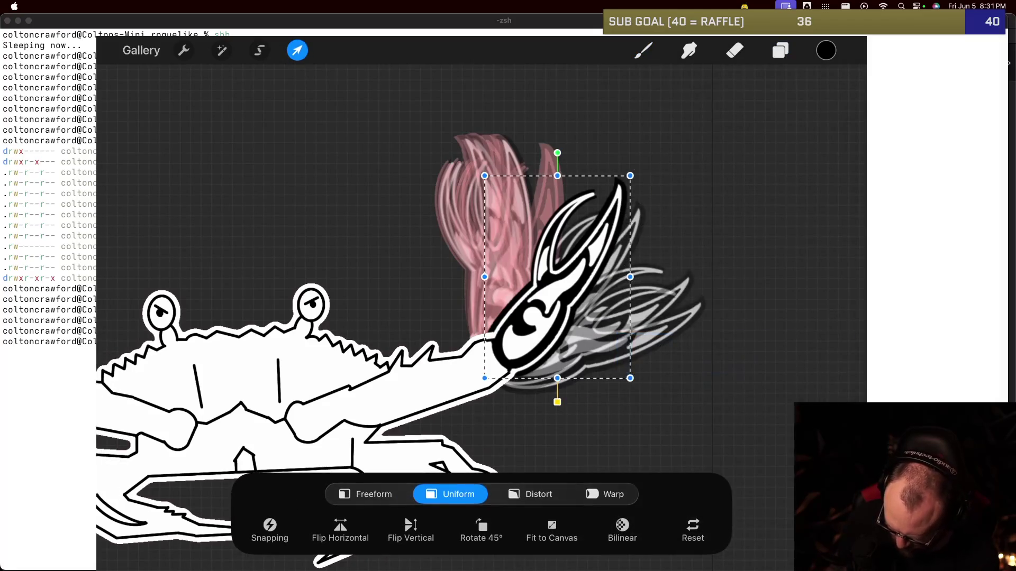
drag(557, 152, 553, 153)
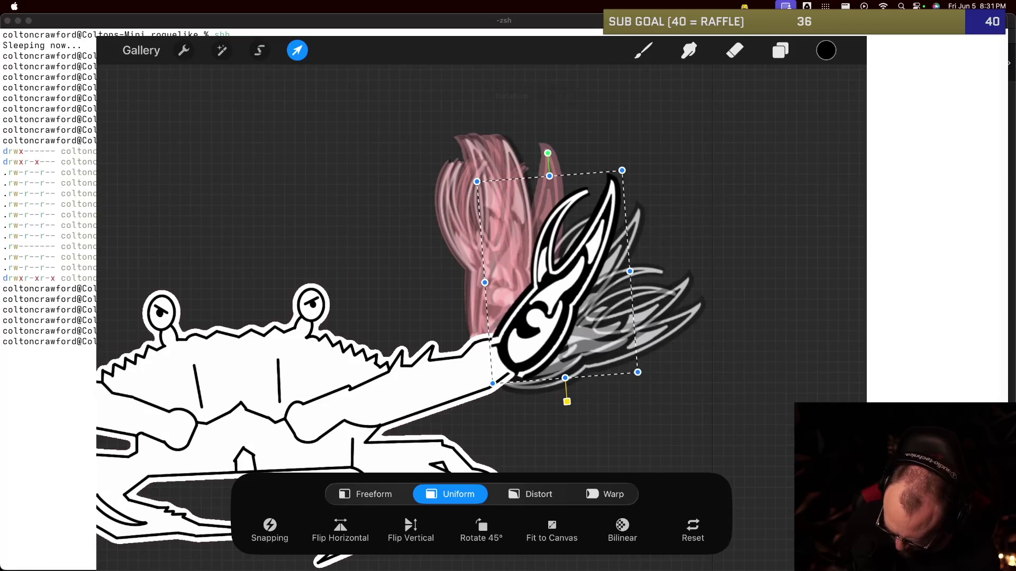
drag(560, 275, 556, 270)
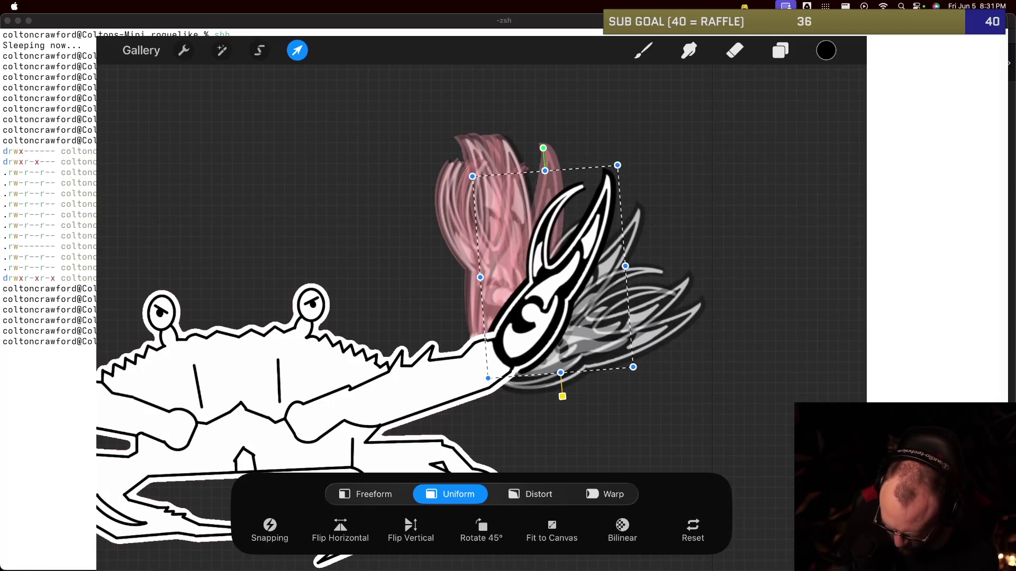
click(297, 51)
click(485, 534)
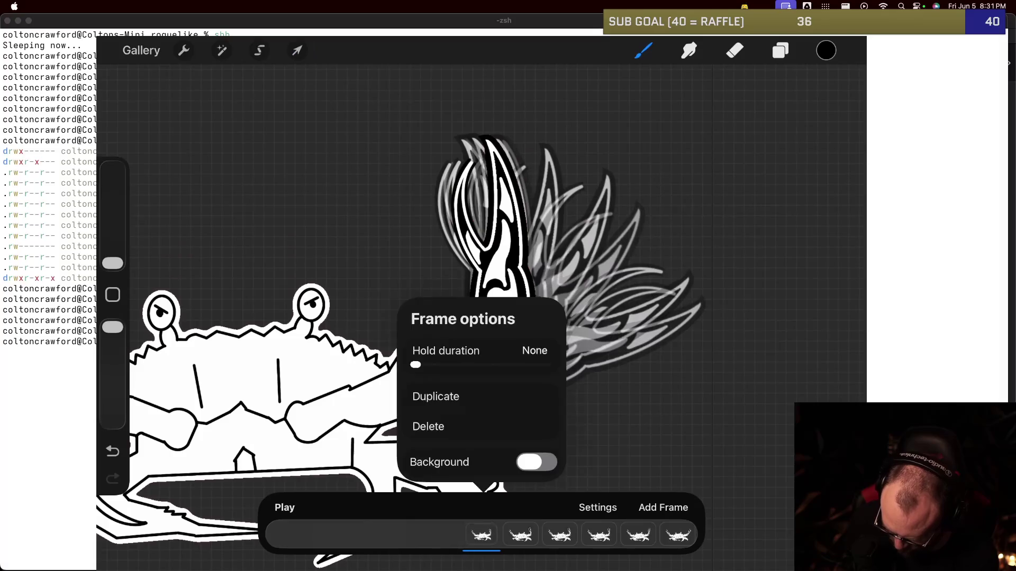
Step: Set the first frame's hold duration to 5 and play the crab animation through
drag(415, 365, 442, 365)
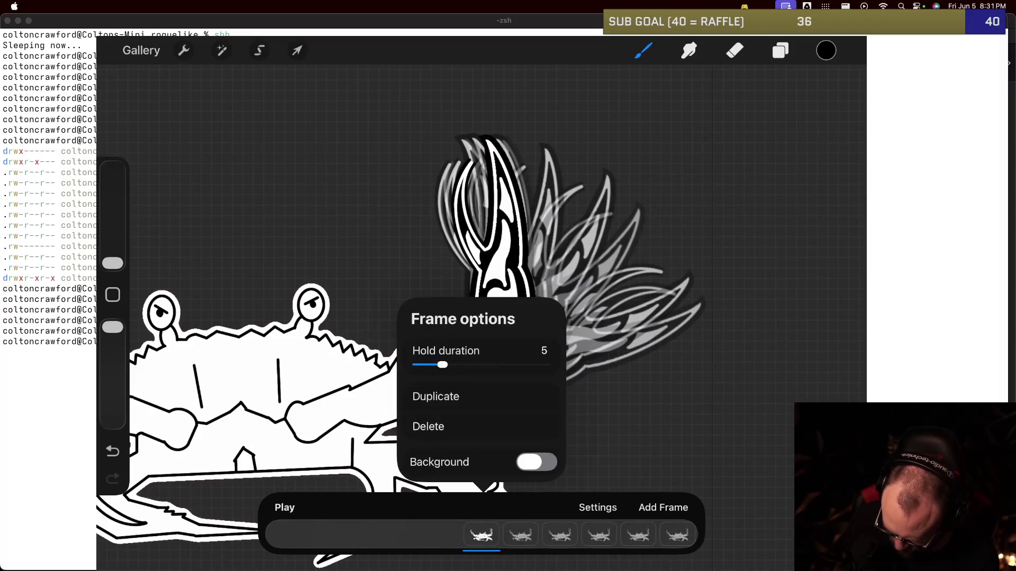
click(285, 508)
click(285, 508)
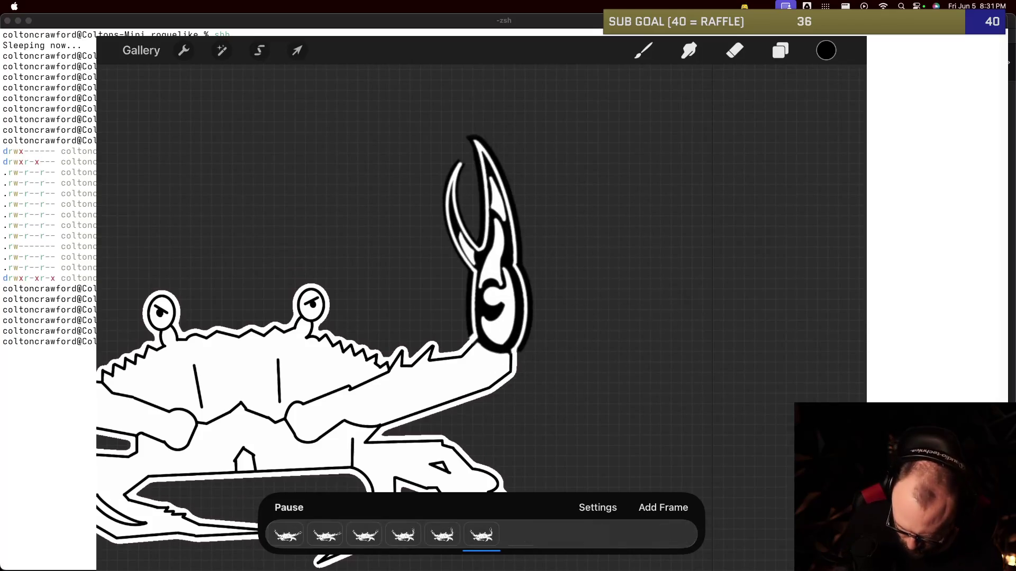
click(289, 507)
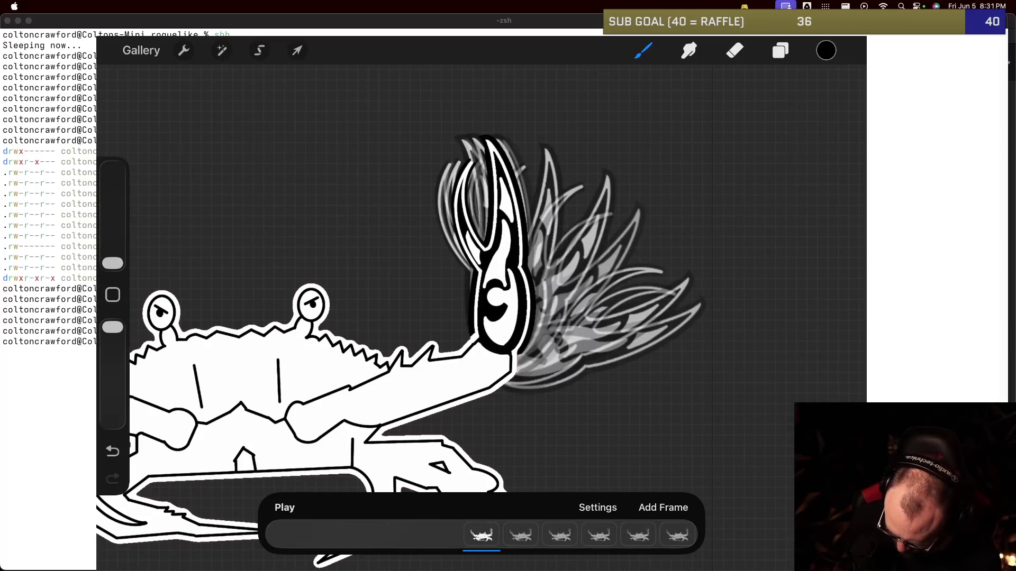
Step: Set the first frame's hold duration back to None
click(481, 535)
drag(442, 365, 414, 365)
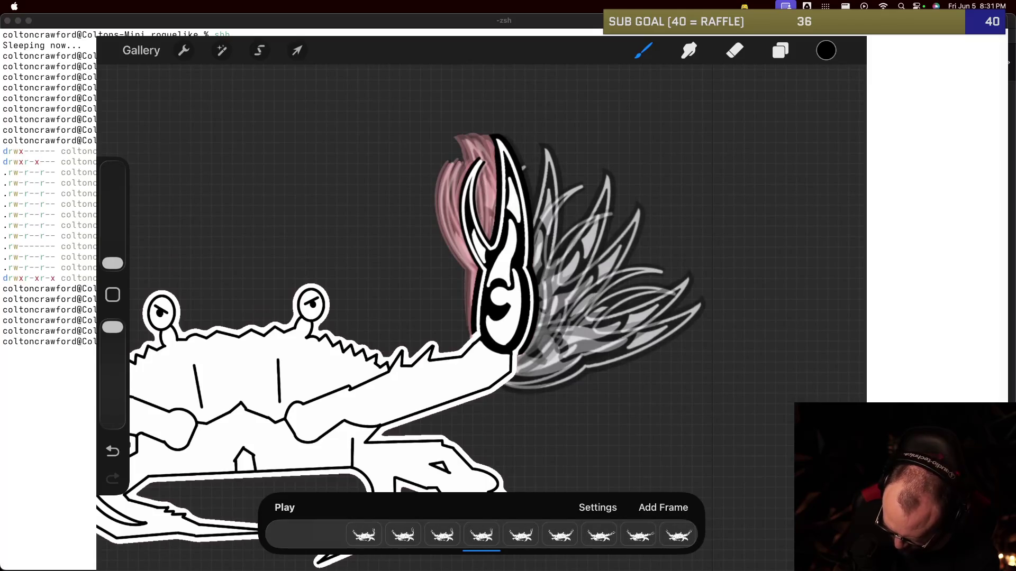
click(481, 535)
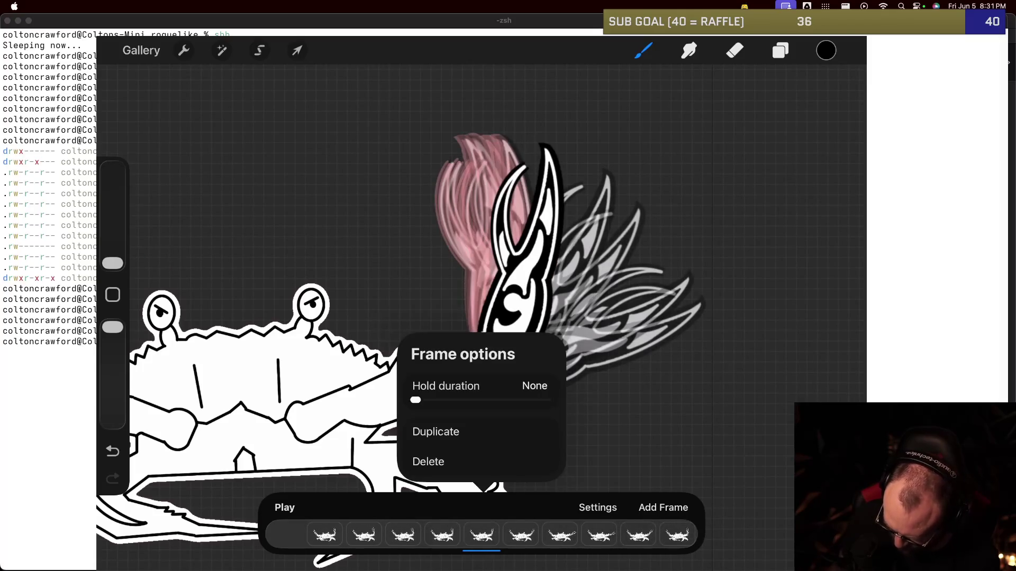
Step: Rotate group 4's claw slightly counter-clockwise and nudge it up-left
click(780, 51)
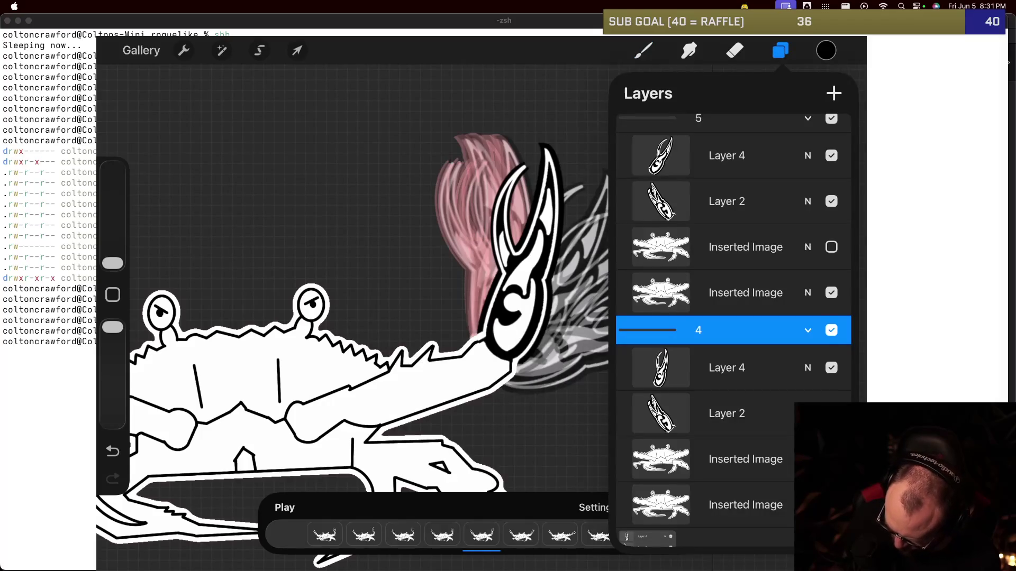
click(726, 368)
click(297, 50)
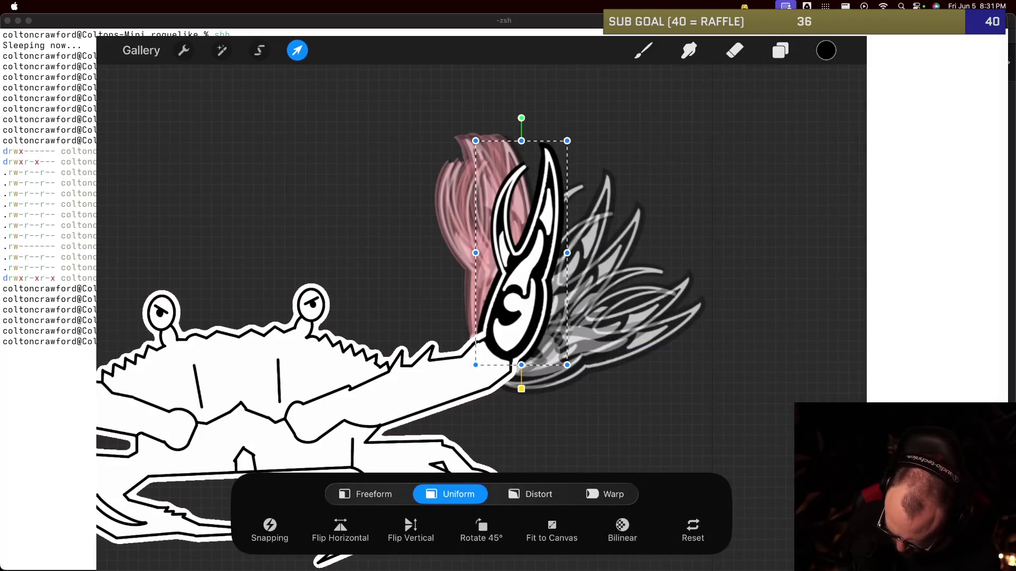
drag(521, 117, 513, 118)
drag(521, 254, 514, 250)
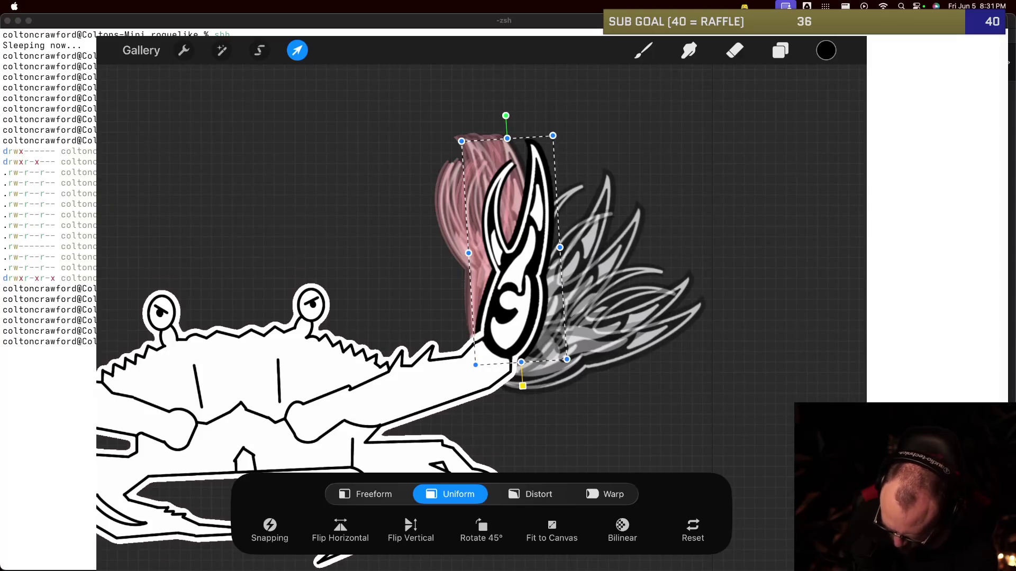
click(643, 50)
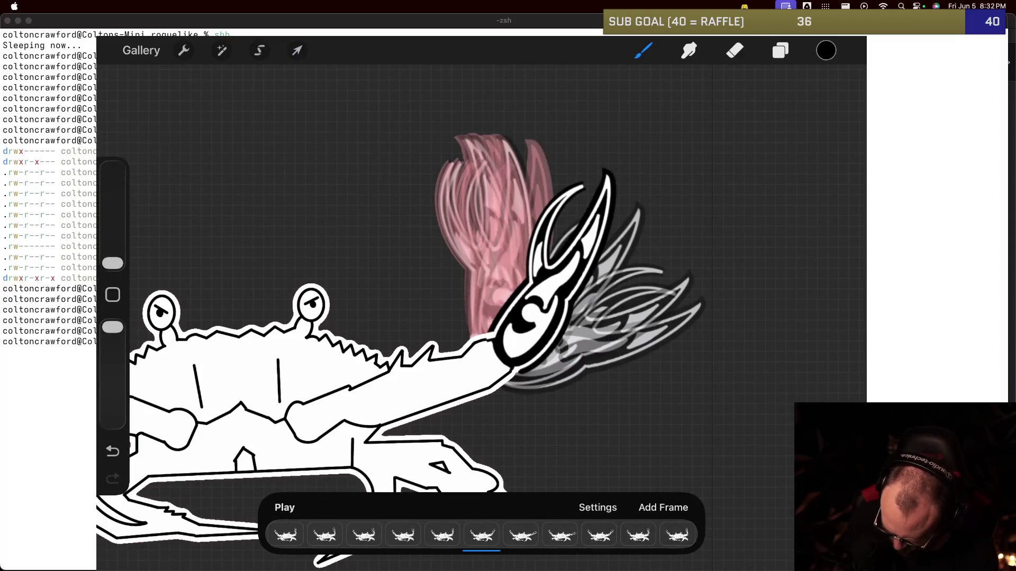
Step: Re-tilt group 5's claw slightly and nudge it up-left onto the arm
click(521, 536)
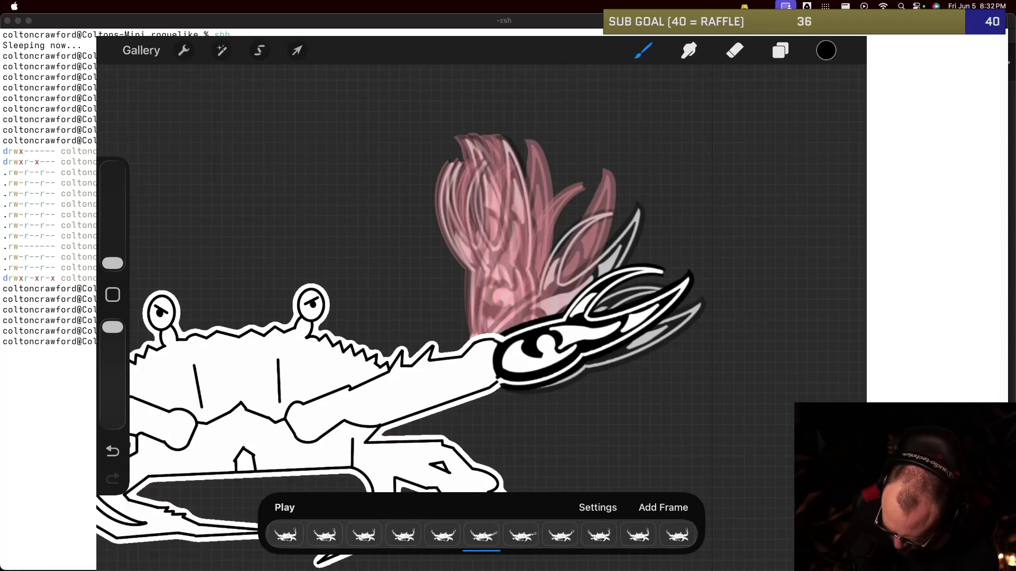
click(481, 536)
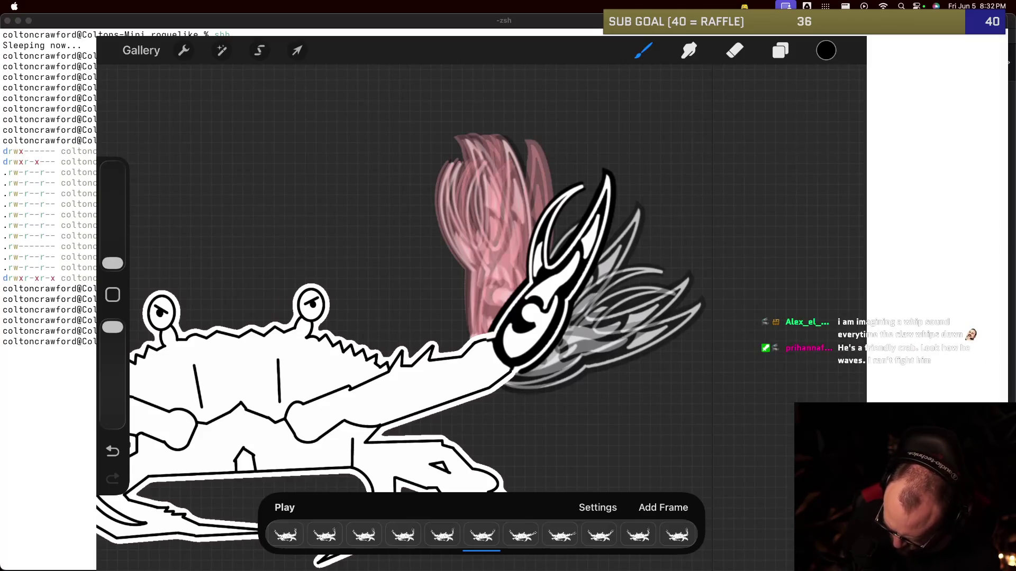
click(780, 50)
click(727, 367)
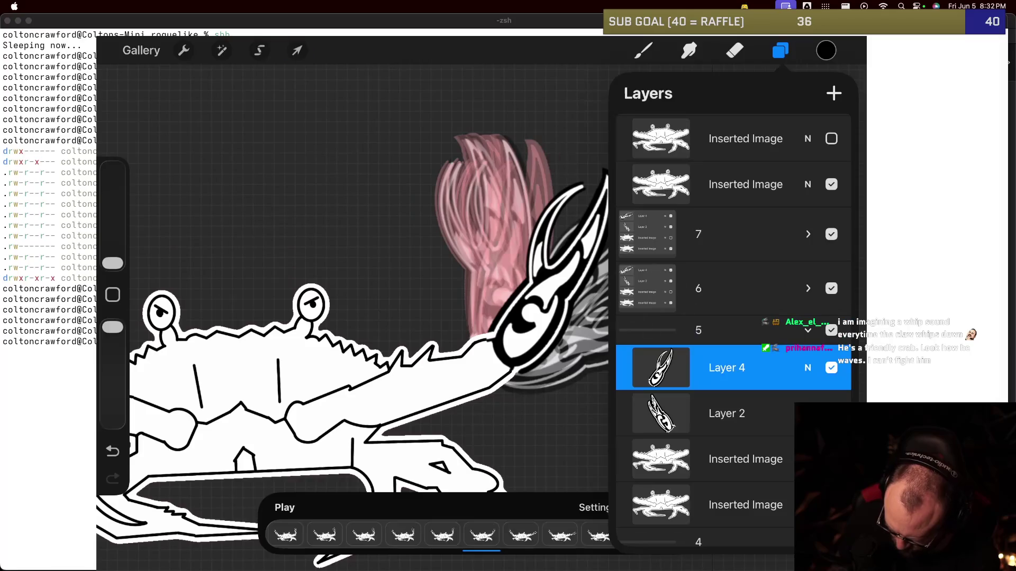
click(297, 50)
drag(551, 141, 542, 143)
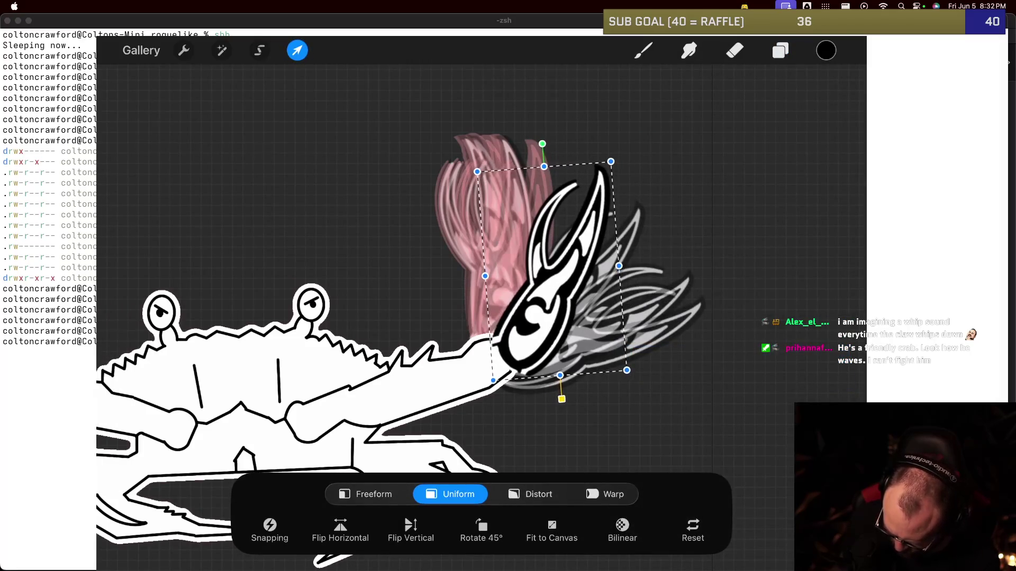
drag(550, 269, 542, 264)
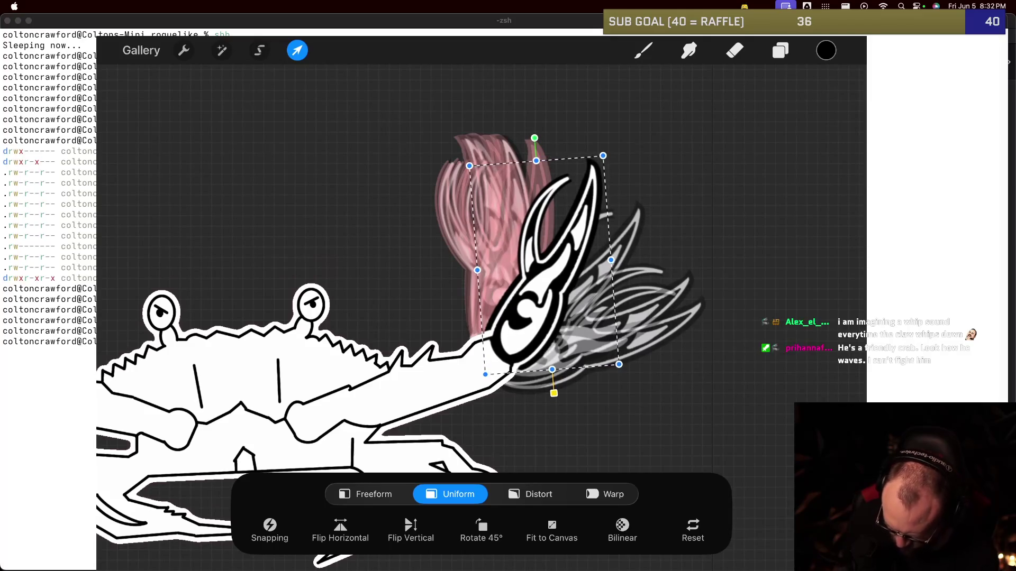
click(297, 50)
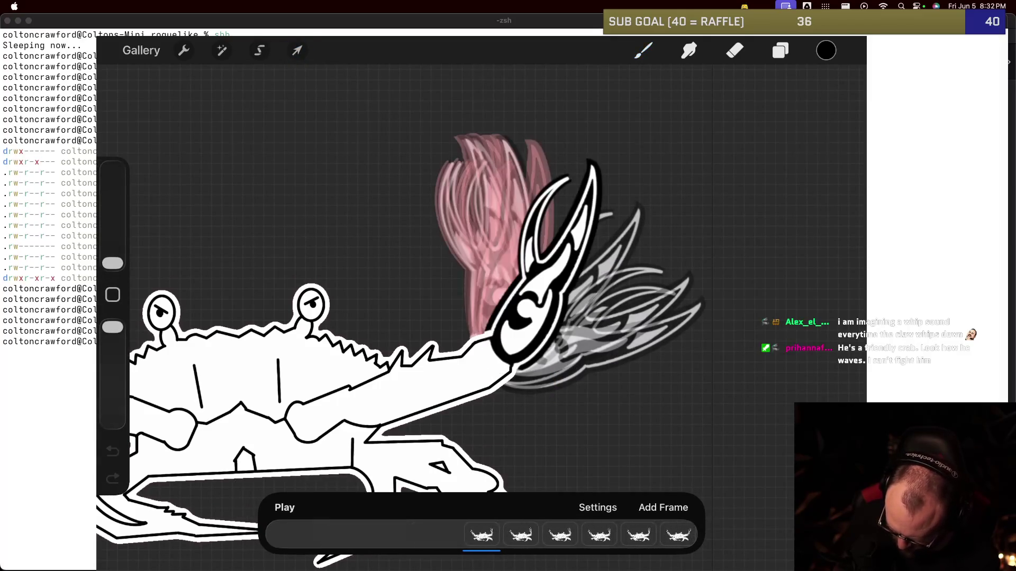
Step: Set the first animation frame's hold duration to 7 frames
click(482, 535)
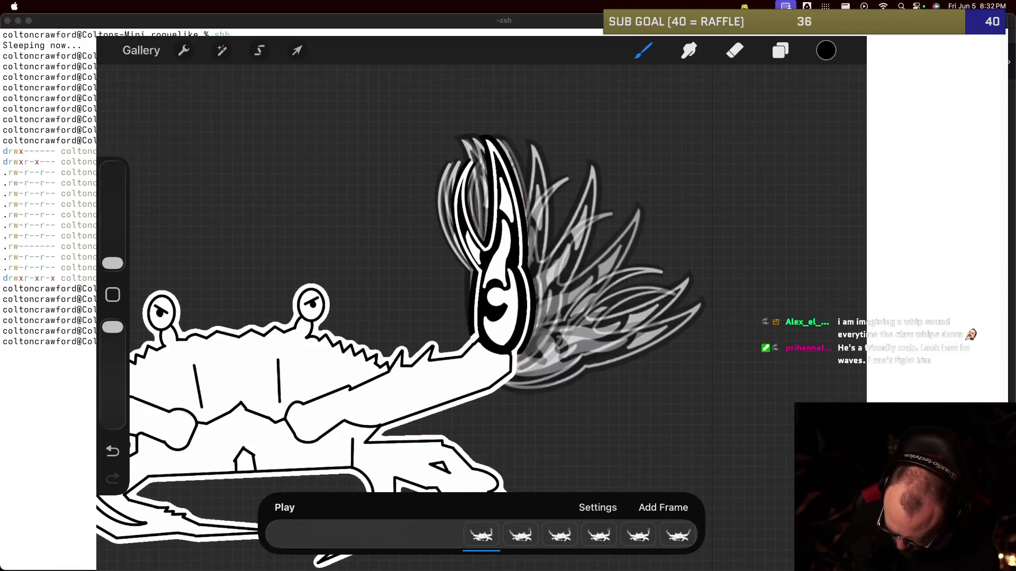
click(482, 535)
drag(415, 365, 447, 364)
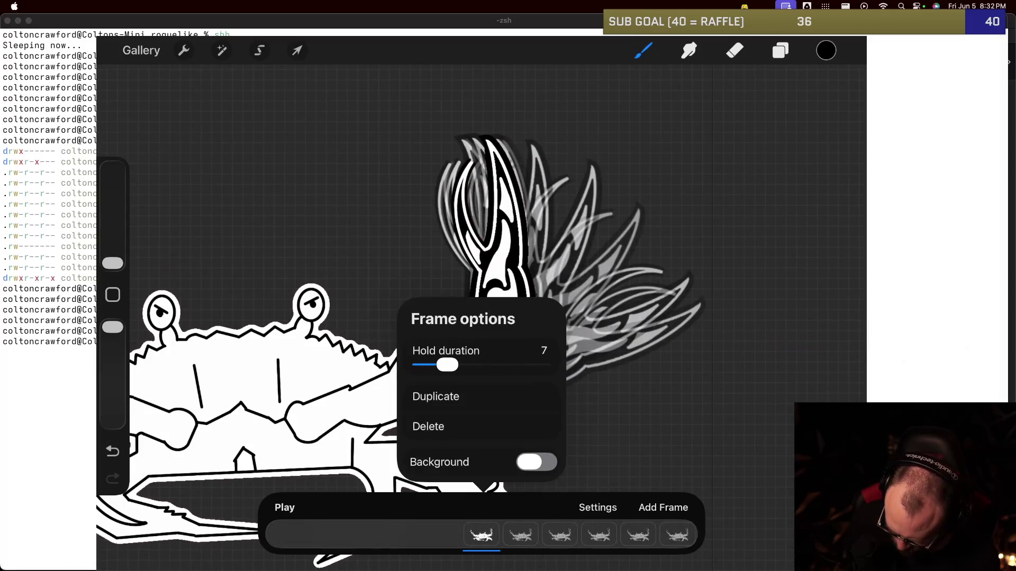
Step: Play the waving crab animation to check the new timing, then pause it
click(284, 507)
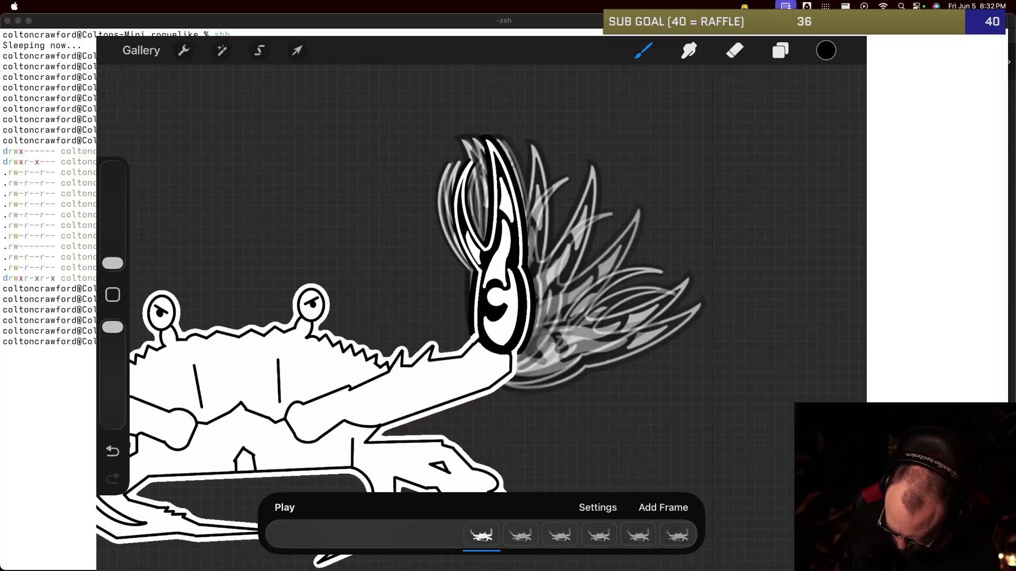
click(284, 507)
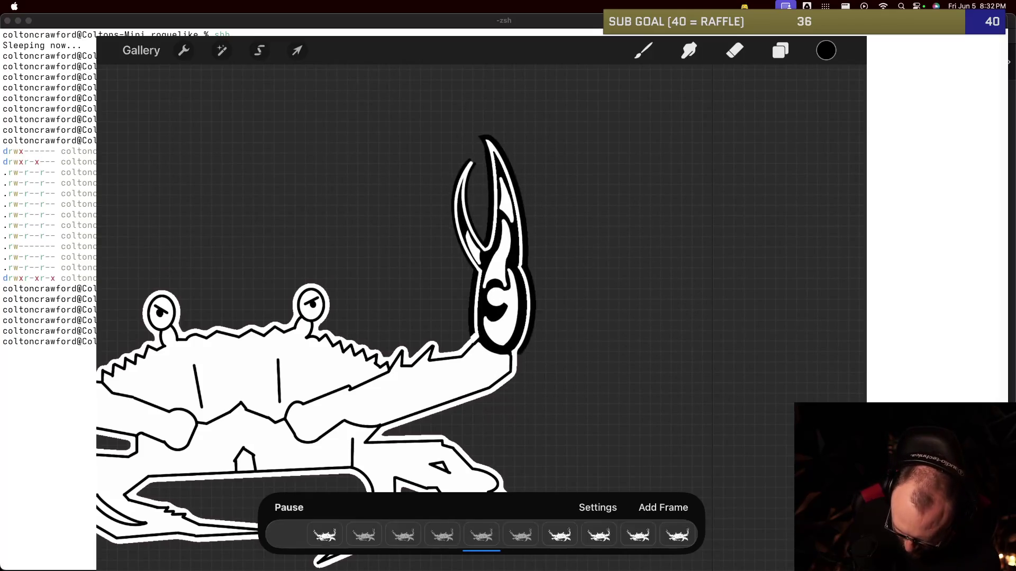
click(289, 507)
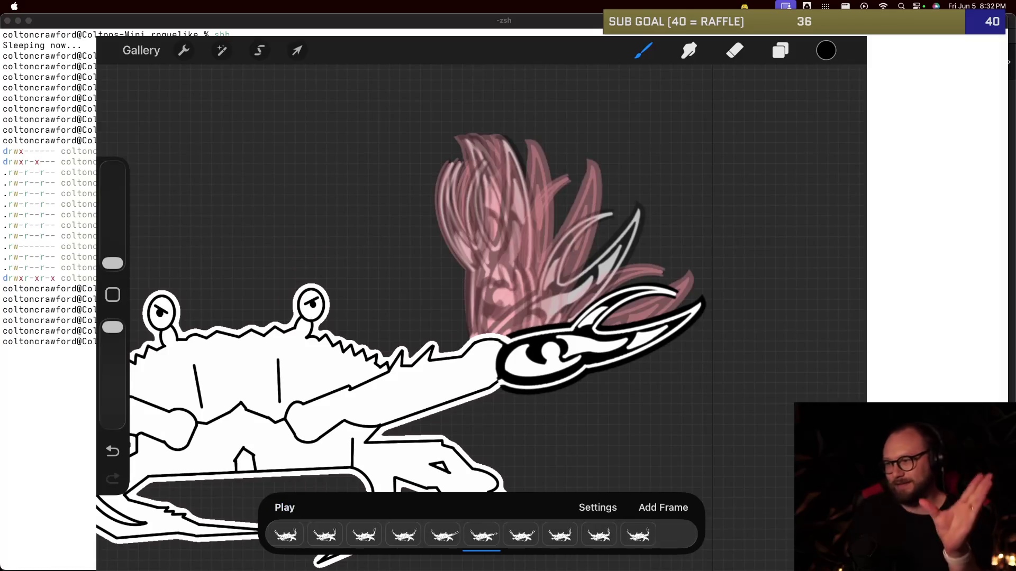
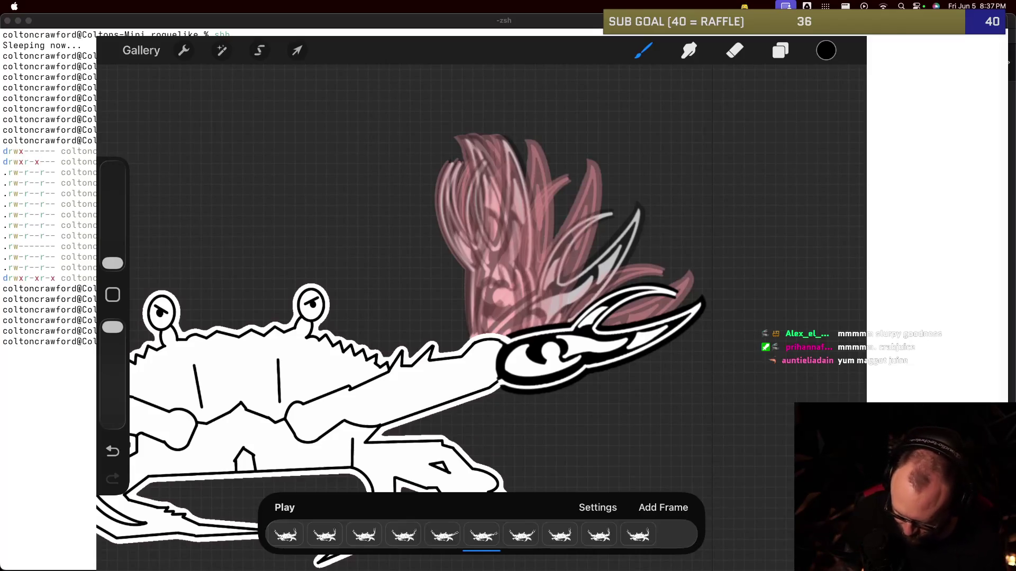
Step: Play and pause the claw-swipe animation, scrub through its frames, and open the first frame's options
click(285, 507)
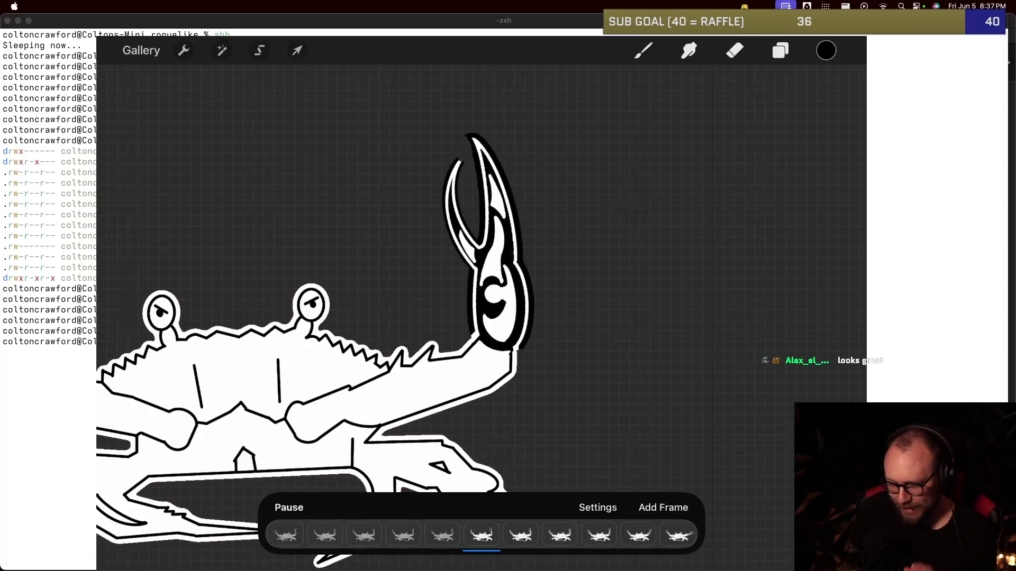
click(289, 507)
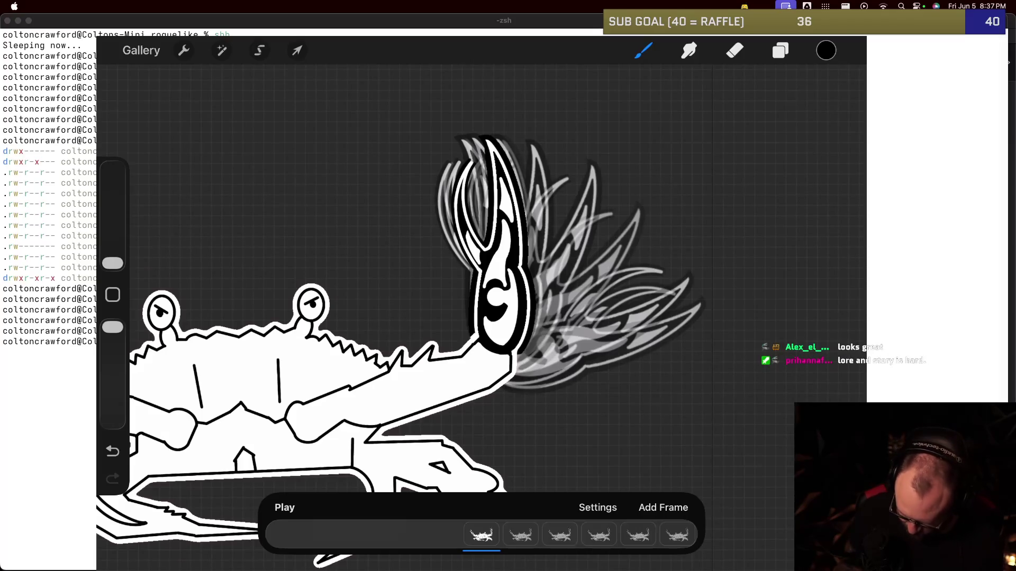
scroll(481, 535, right, 5)
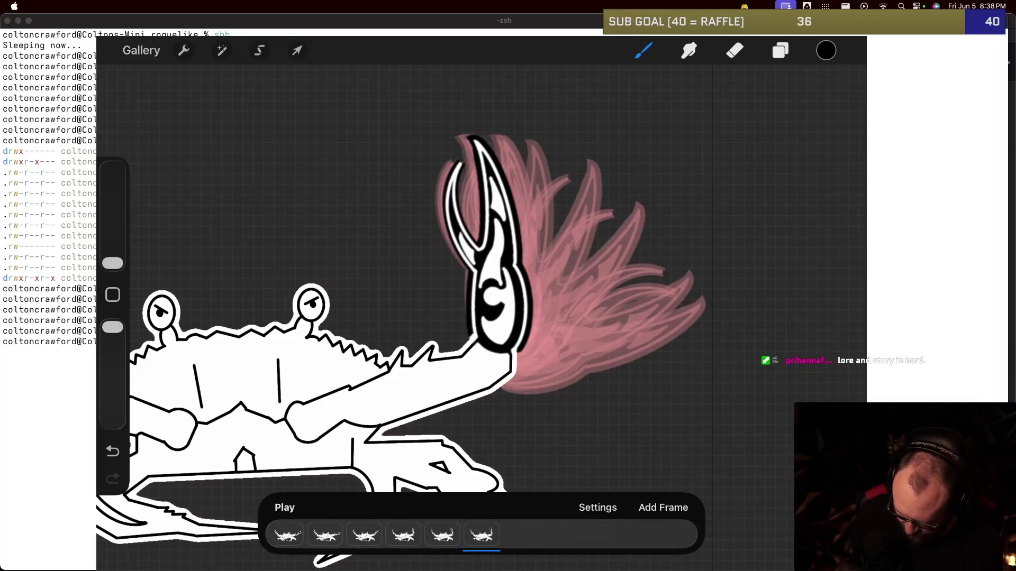
scroll(482, 536, left, 5)
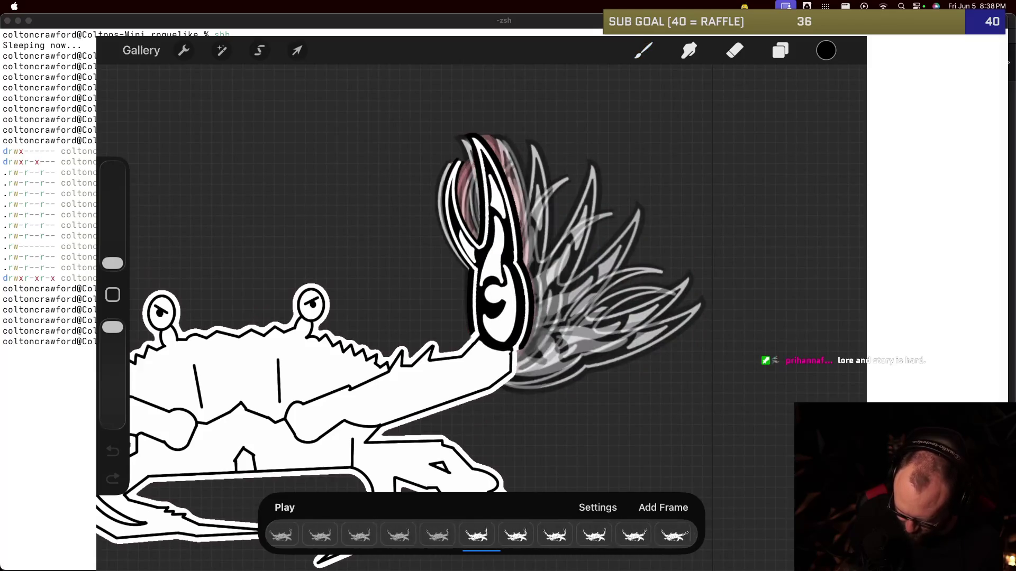
scroll(482, 535, right, 5)
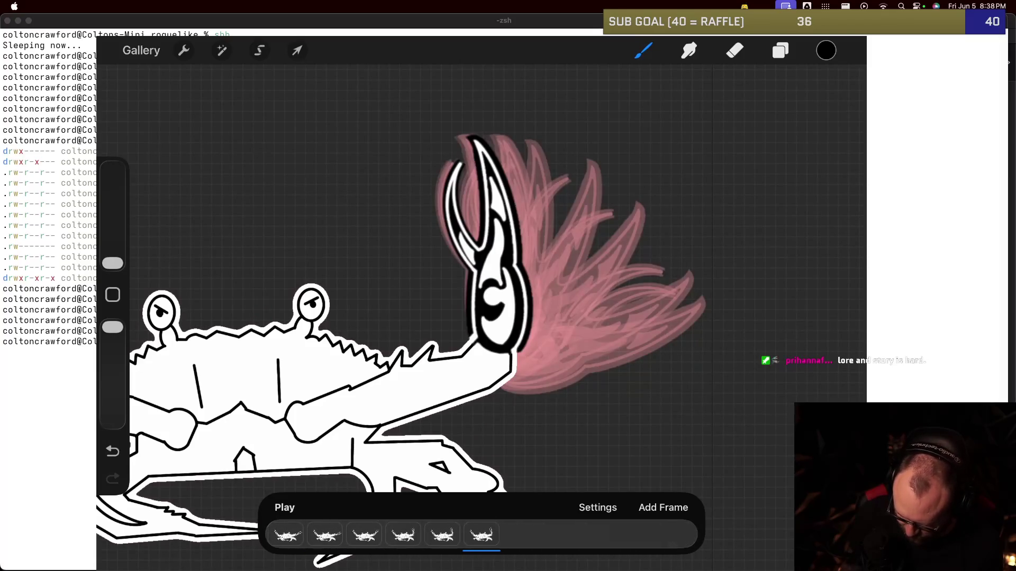
scroll(481, 535, left, 3)
scroll(481, 536, right, 4)
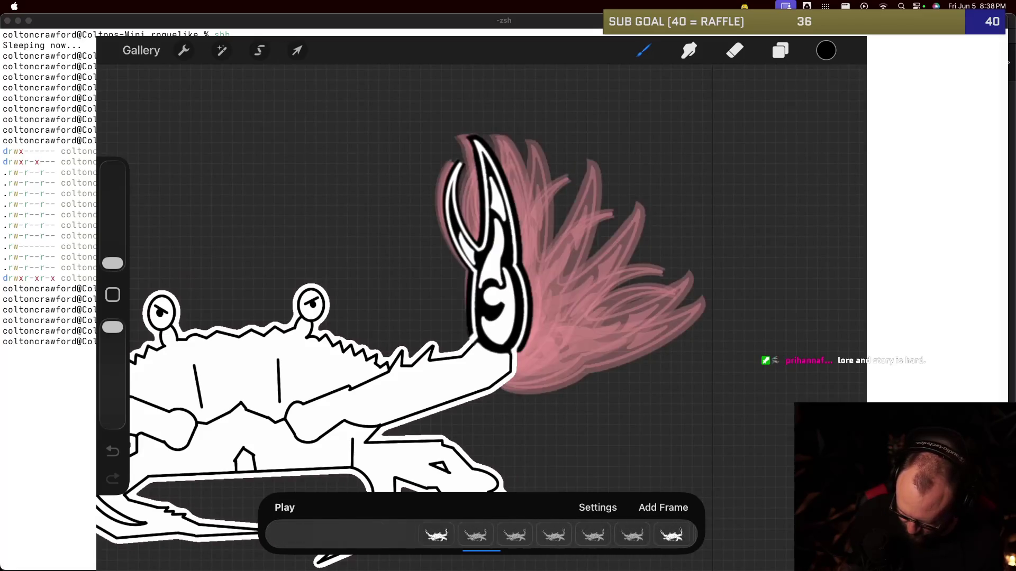
scroll(481, 536, left, 5)
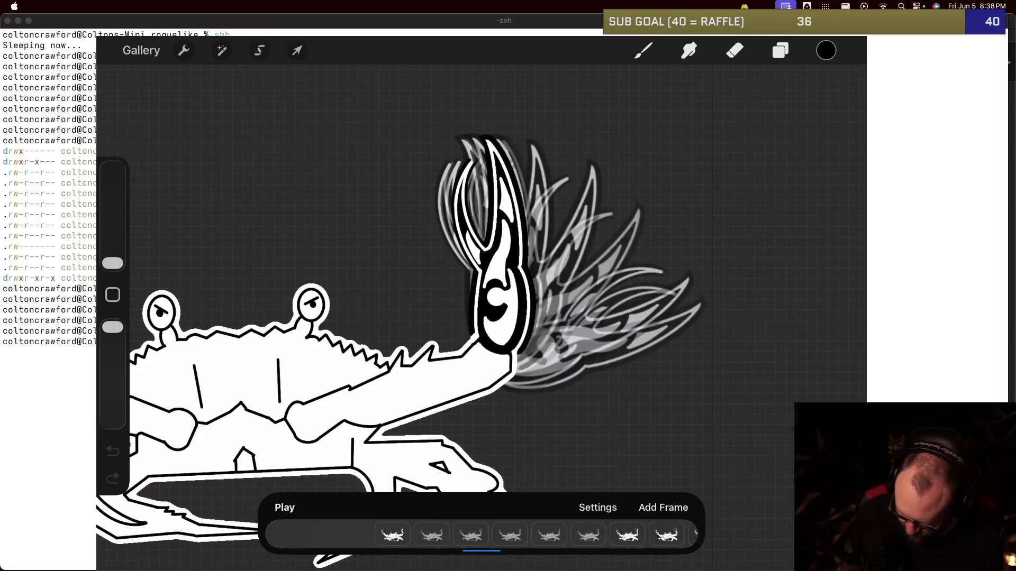
click(481, 535)
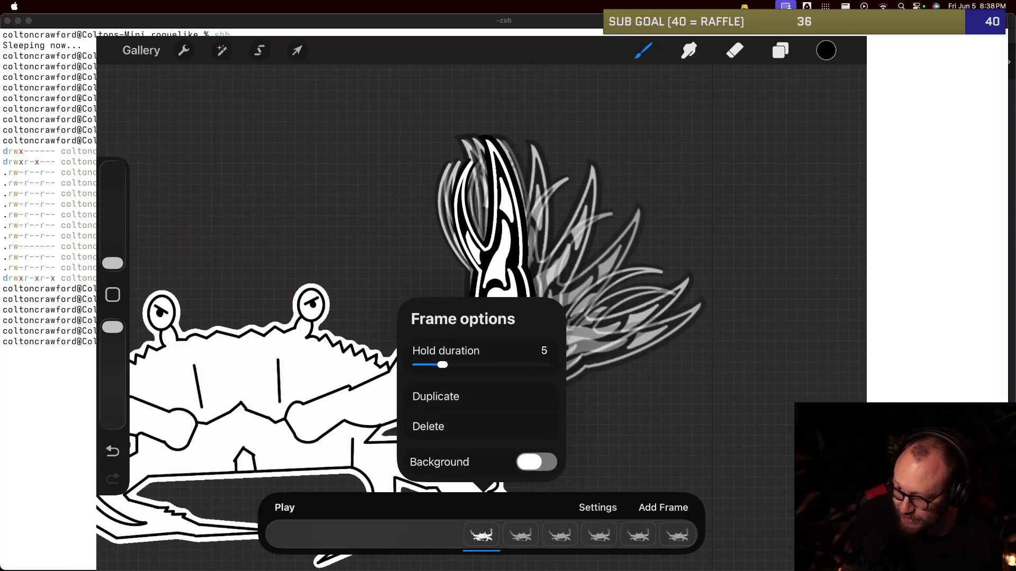
Step: Change the first frame's hold duration from 5 to None, then move to a later claw frame
drag(442, 365, 414, 365)
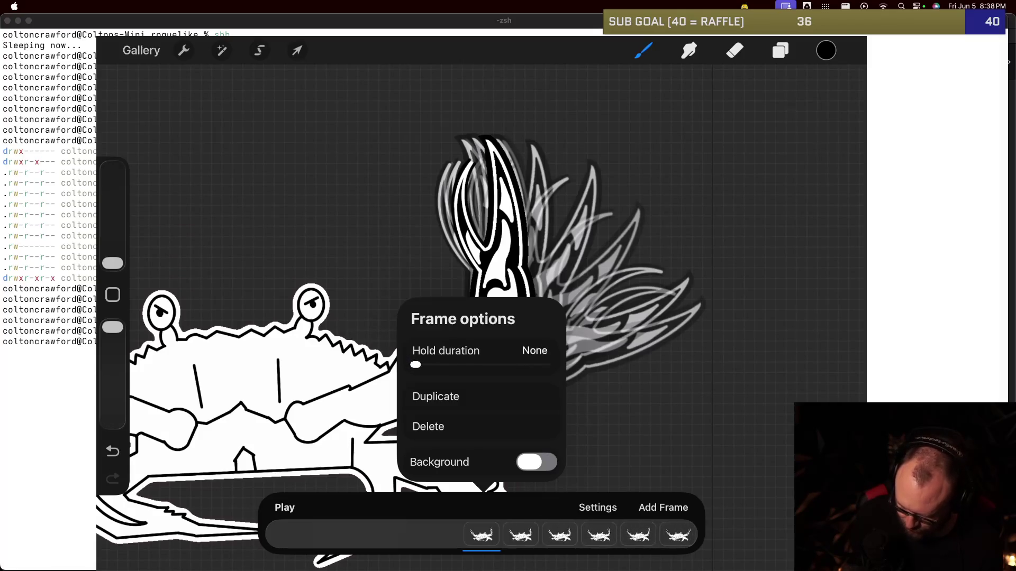
drag(482, 535, 381, 536)
click(481, 535)
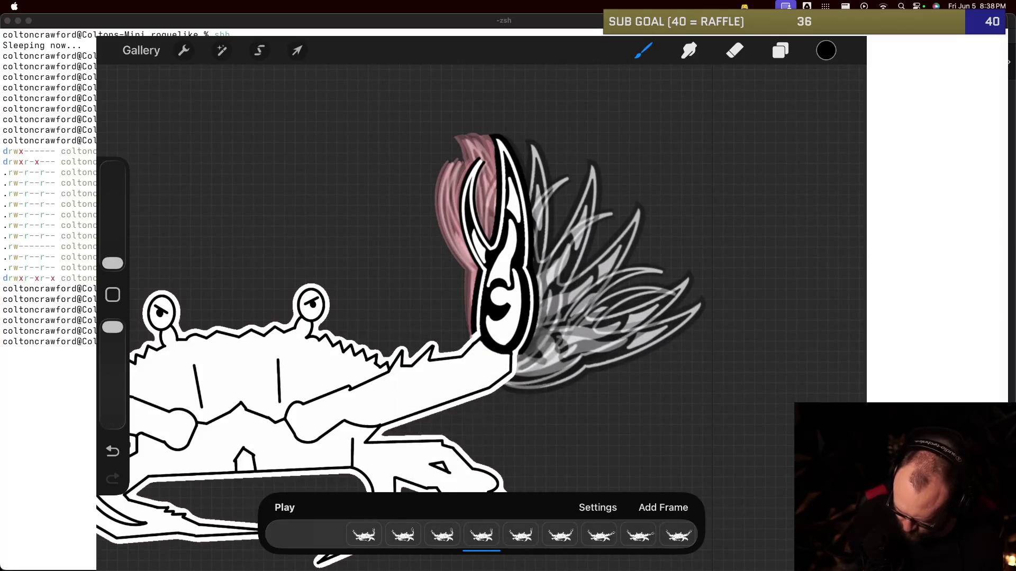
click(781, 50)
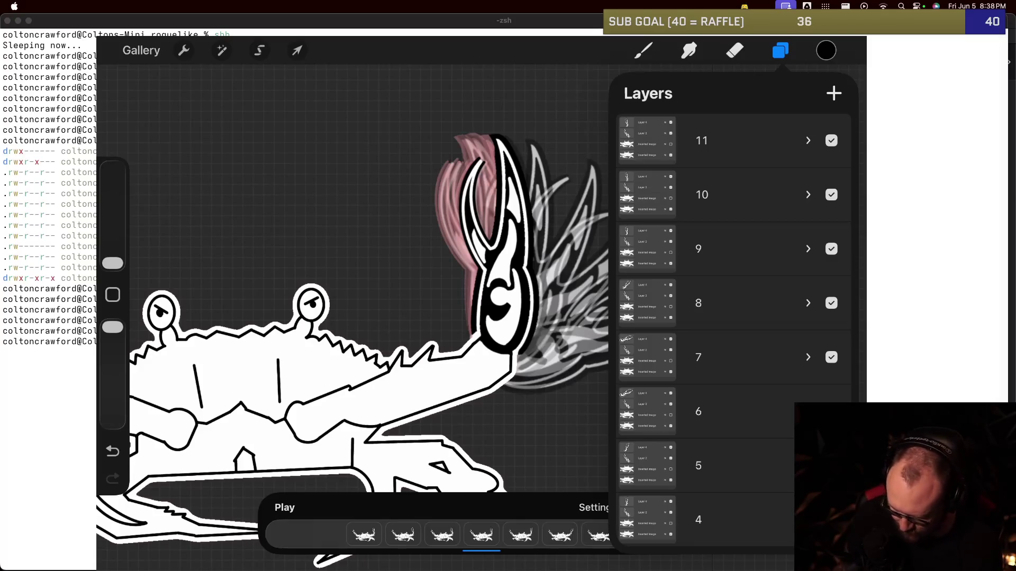
Step: Return to the first frame and make the hidden claw layer visible
key(l)
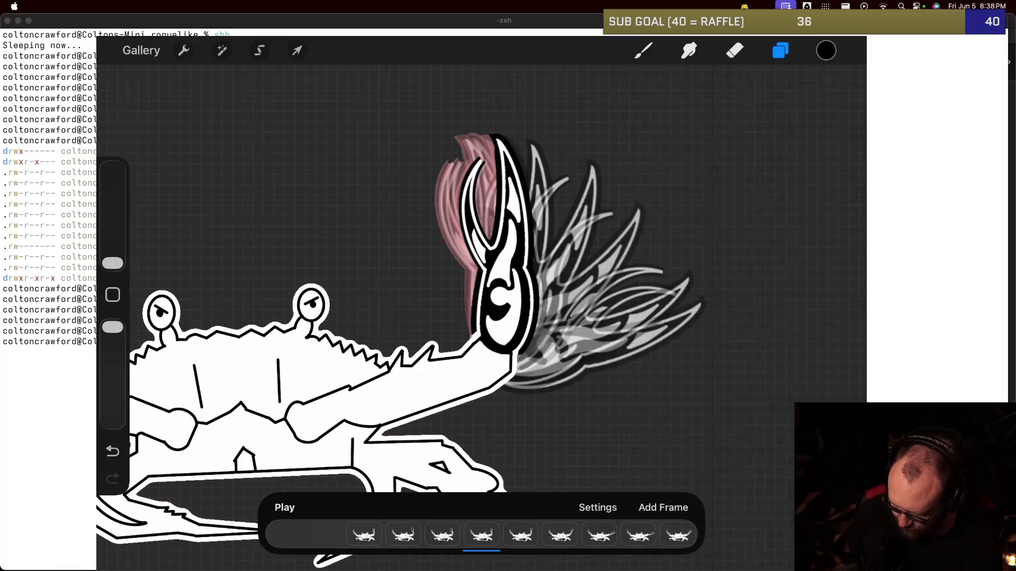
click(364, 536)
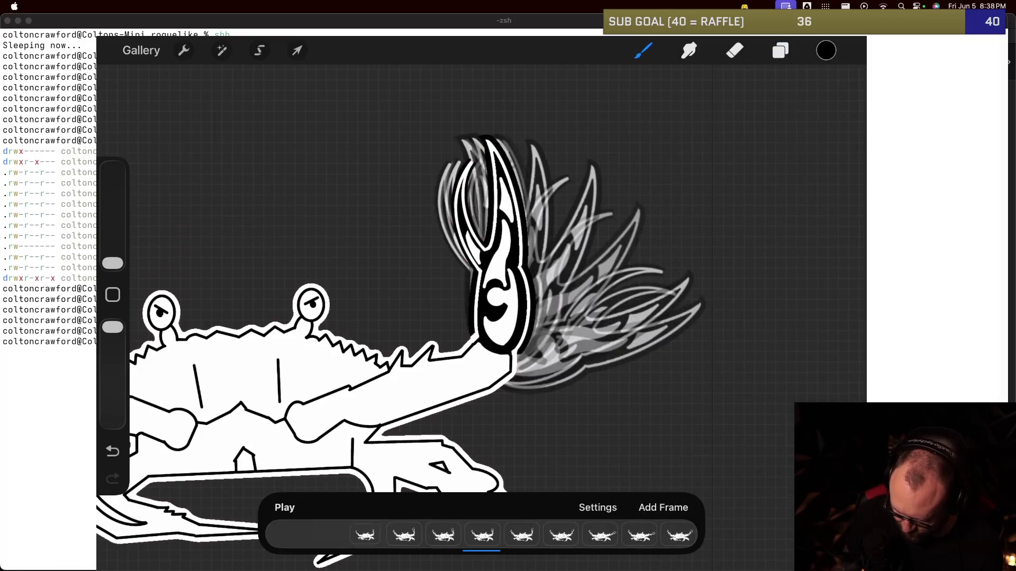
click(184, 51)
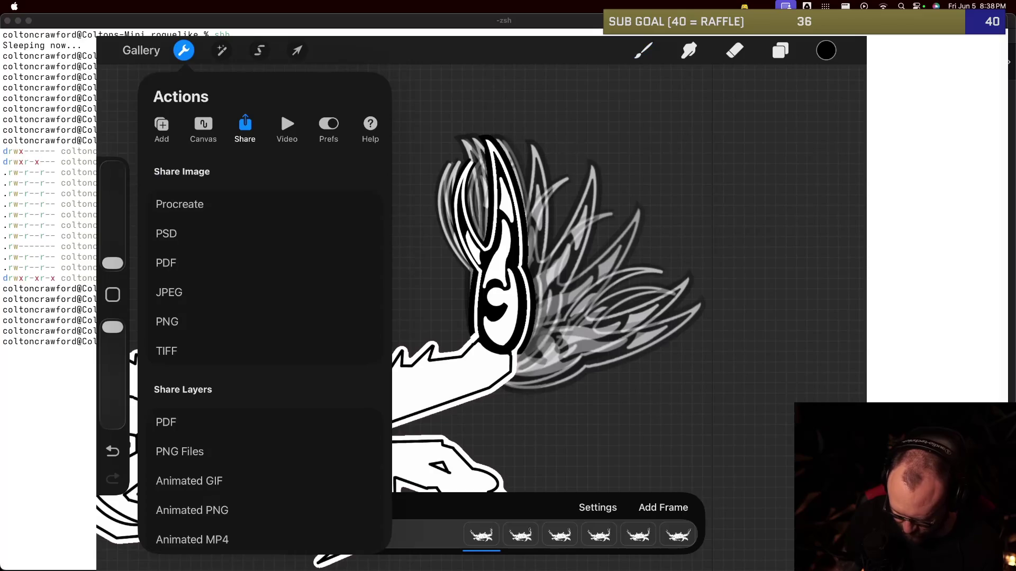
click(222, 50)
click(212, 487)
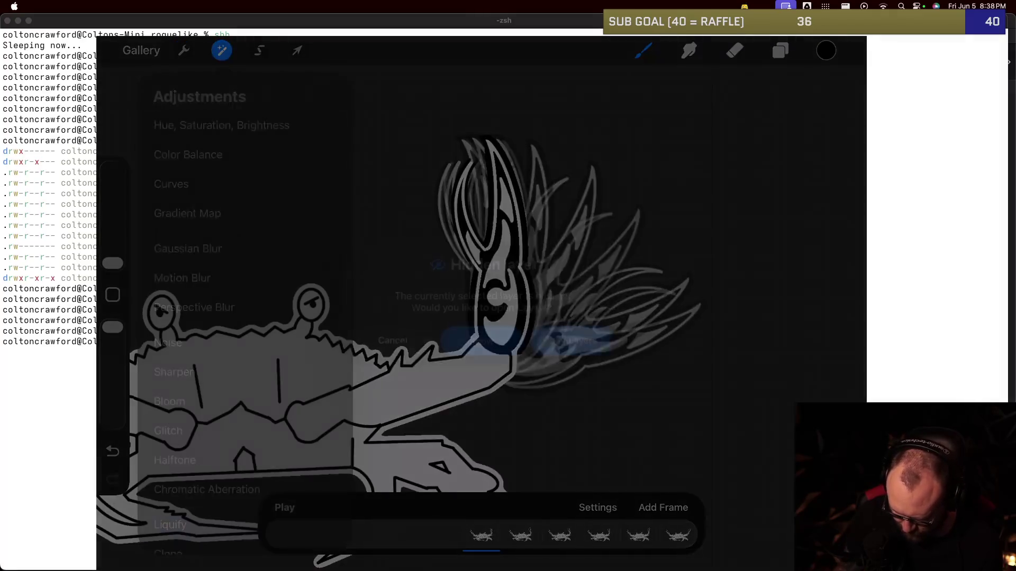
click(481, 342)
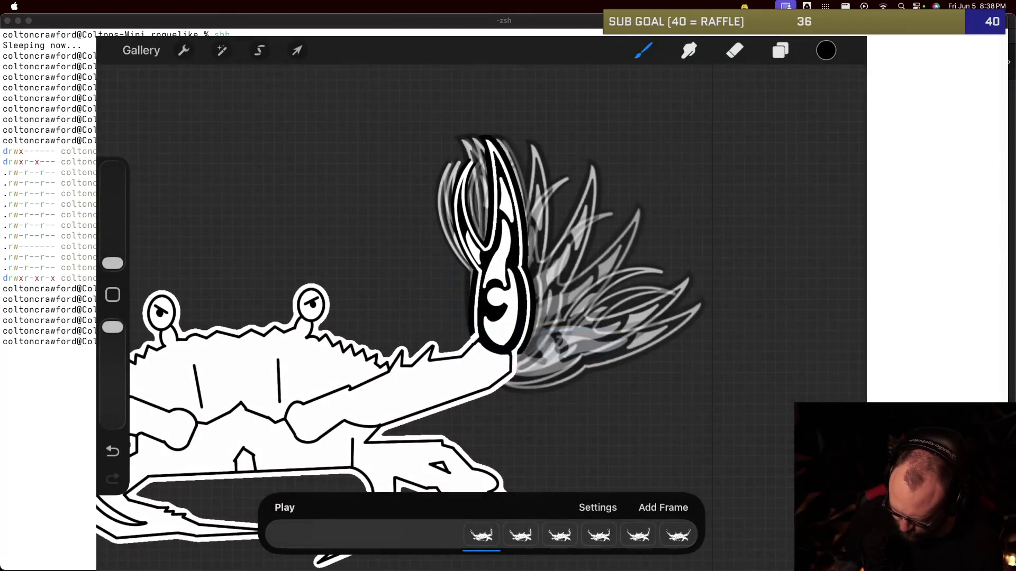
Step: Select the lower Inserted Image in frame group 0 and open Liquify on it
click(781, 50)
click(807, 479)
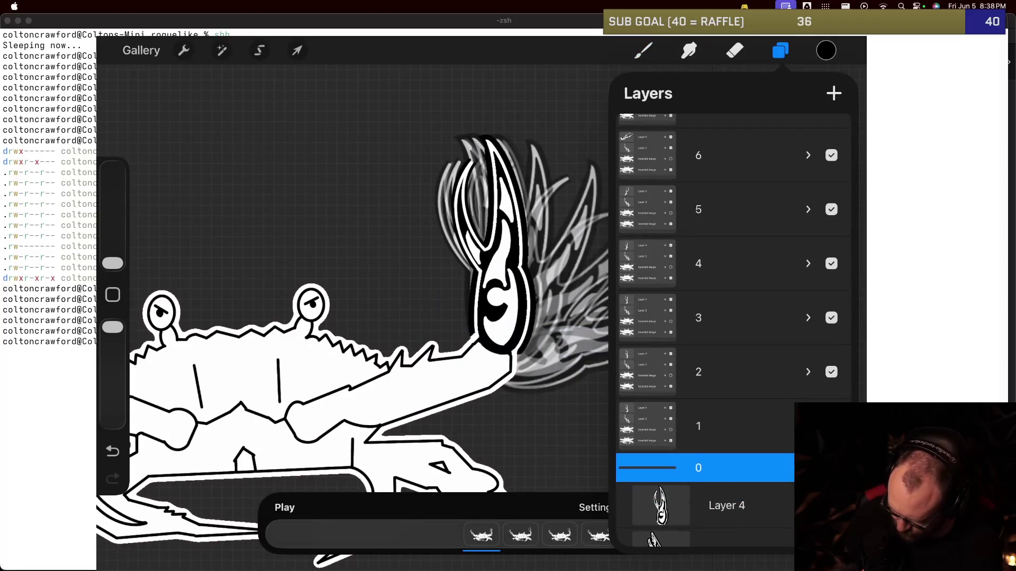
scroll(733, 317, down, 3)
click(745, 484)
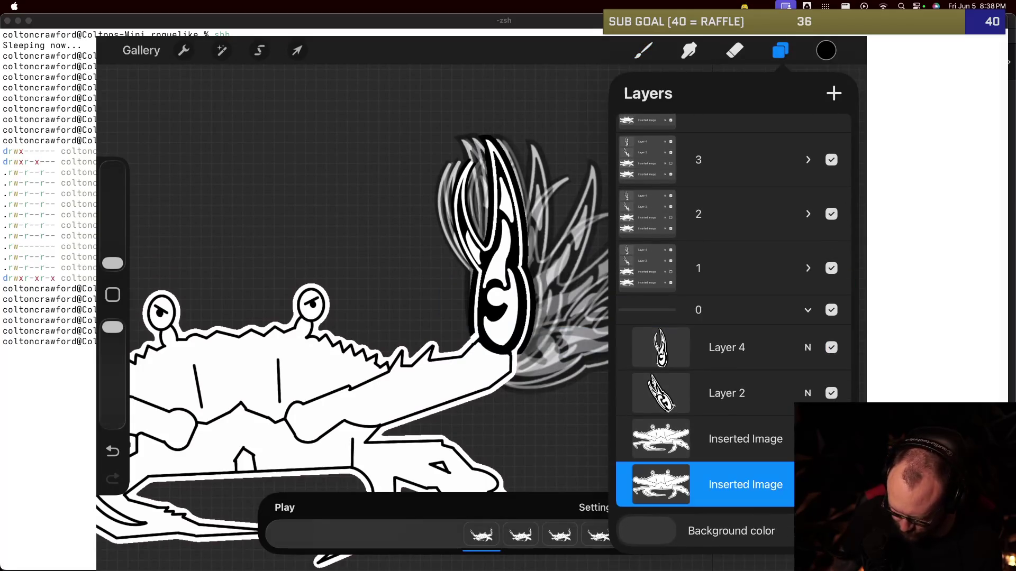
click(221, 50)
click(170, 524)
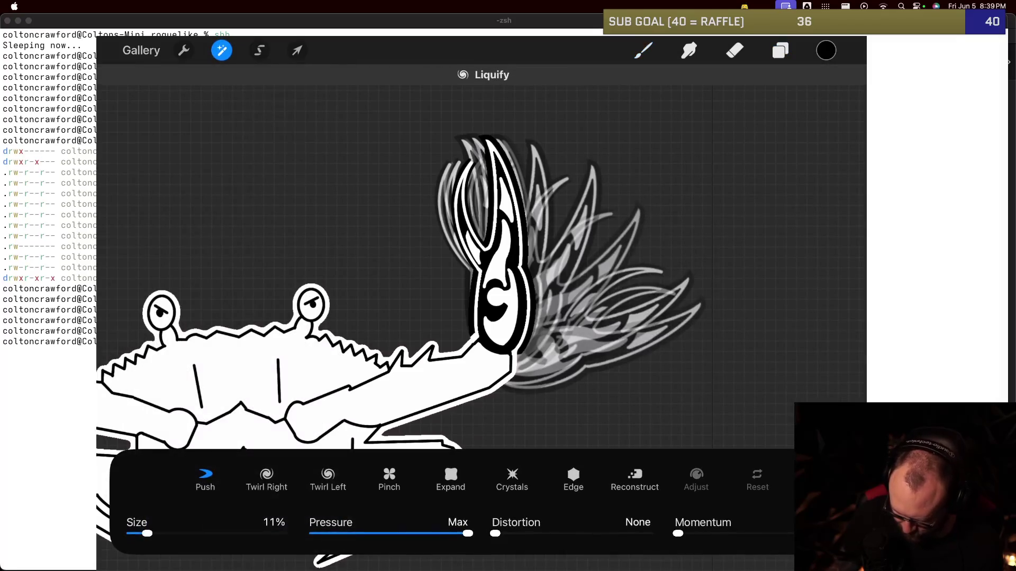
Step: Test Liquify pushes on a crab spike and the arm at 35% brush size, undoing both
drag(429, 349, 434, 331)
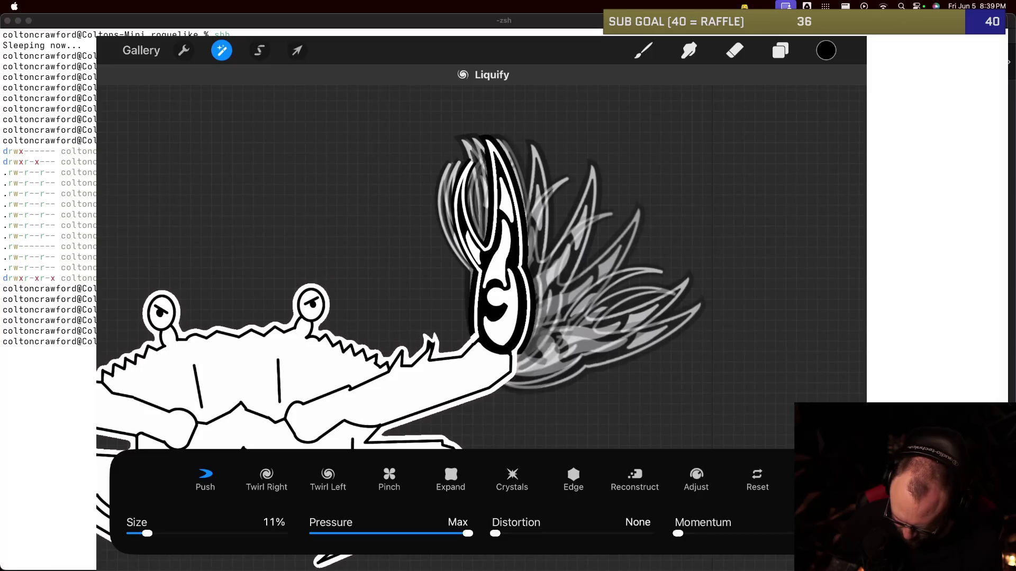
key(ctrl+z)
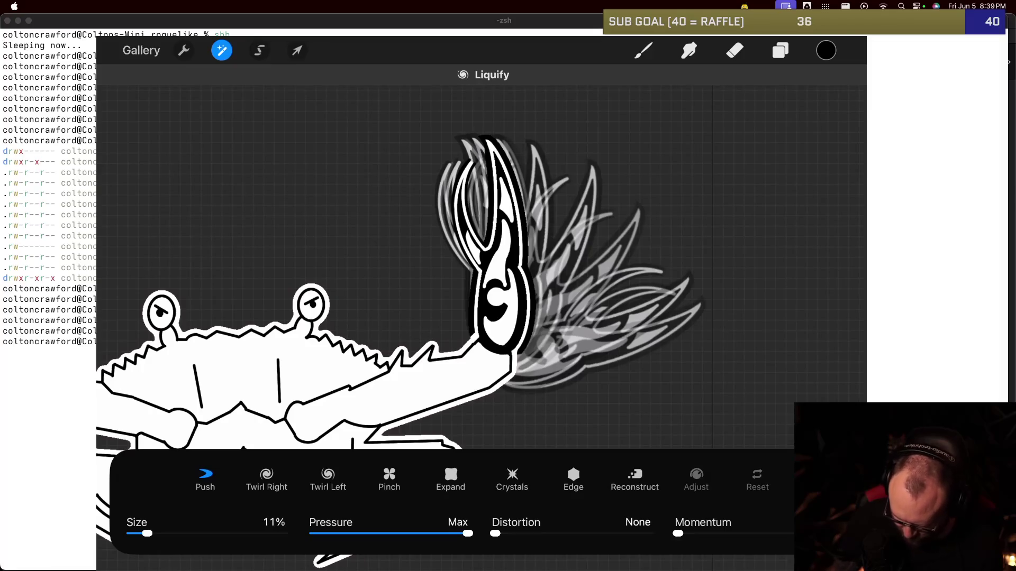
drag(147, 534, 184, 533)
mouse_move(455, 360)
mouse_down()
mouse_move(470, 376)
mouse_move(408, 295)
mouse_up()
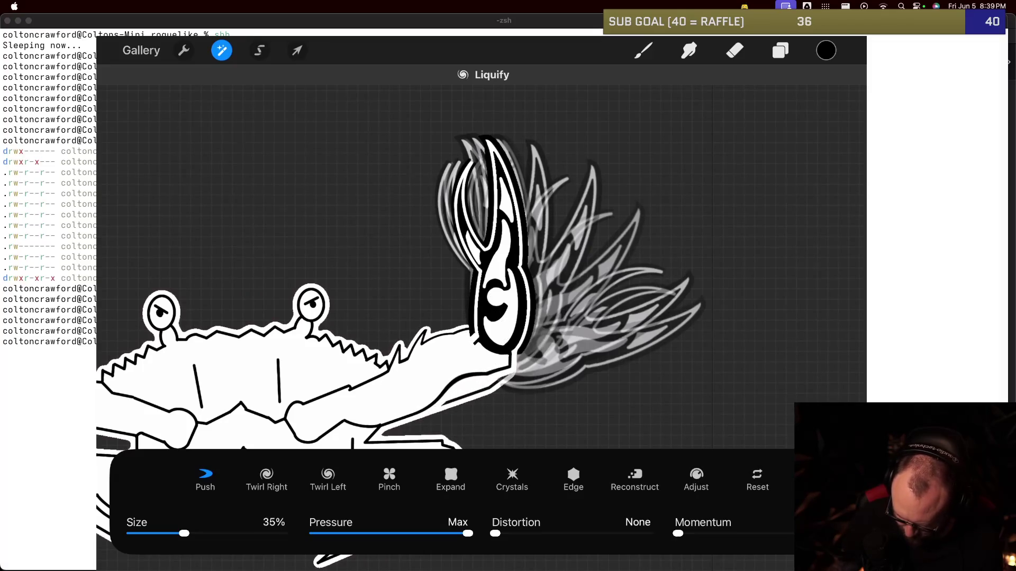
key(ctrl+z)
key(ctrl+z)
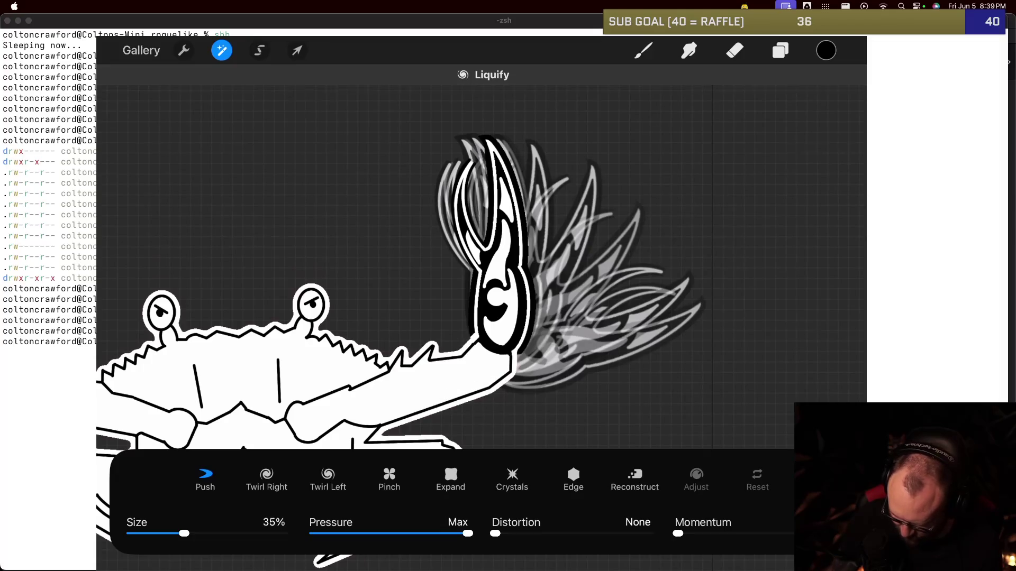
Step: Raise the Liquify brush to 57%, test an arm push, undo it, and exit Liquify
drag(184, 534, 217, 533)
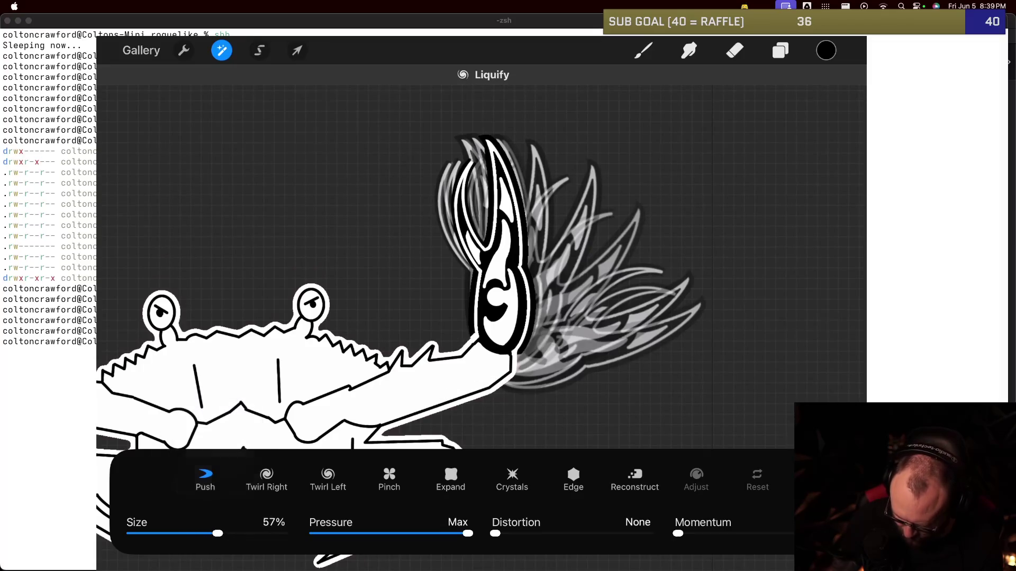
mouse_move(466, 370)
mouse_down()
mouse_move(487, 341)
mouse_move(502, 344)
mouse_up()
key(ctrl+z)
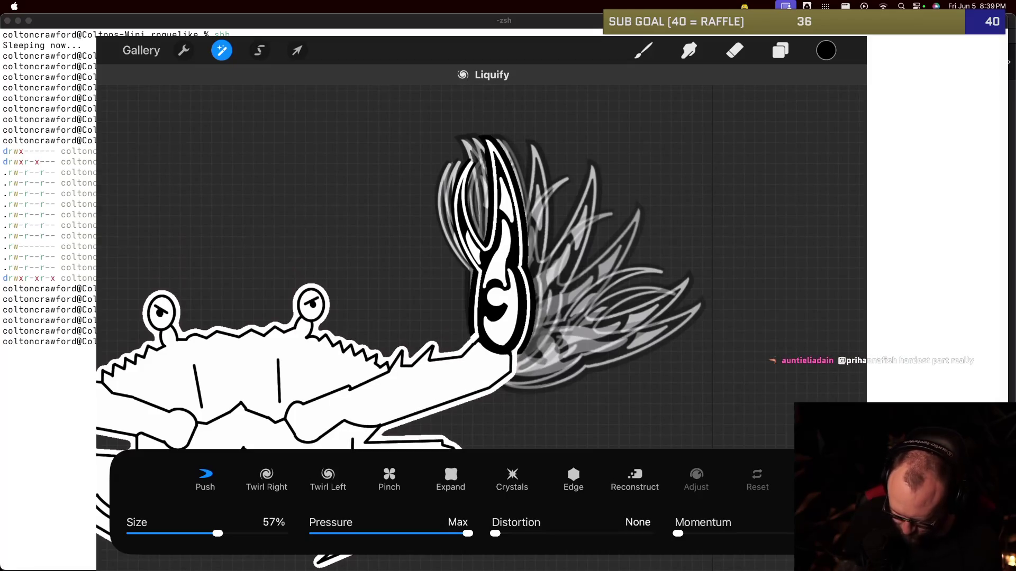
click(222, 51)
key(b)
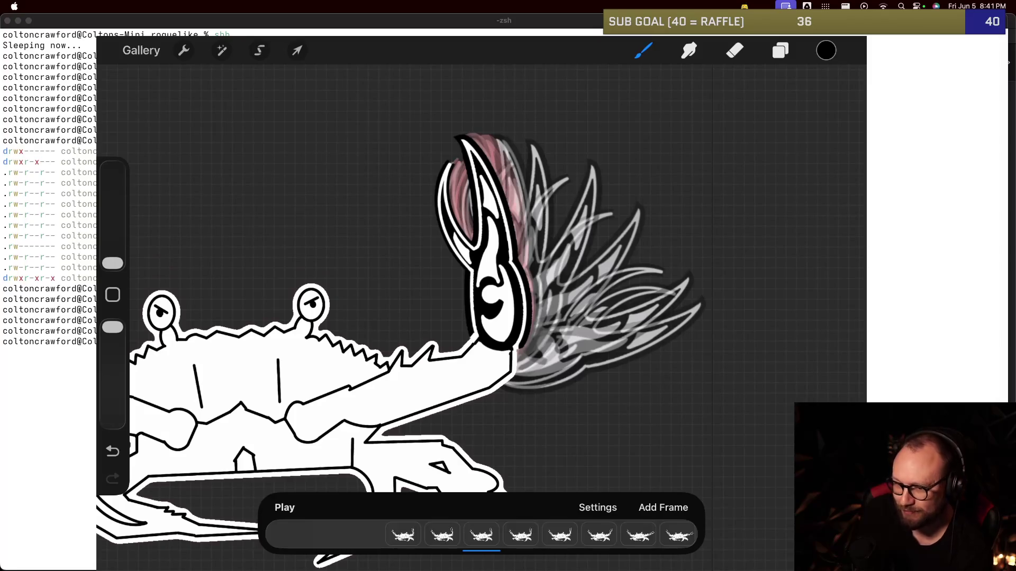
Step: Step forward and back through the claw frames, settling on the raised claw with the pink trail
click(520, 535)
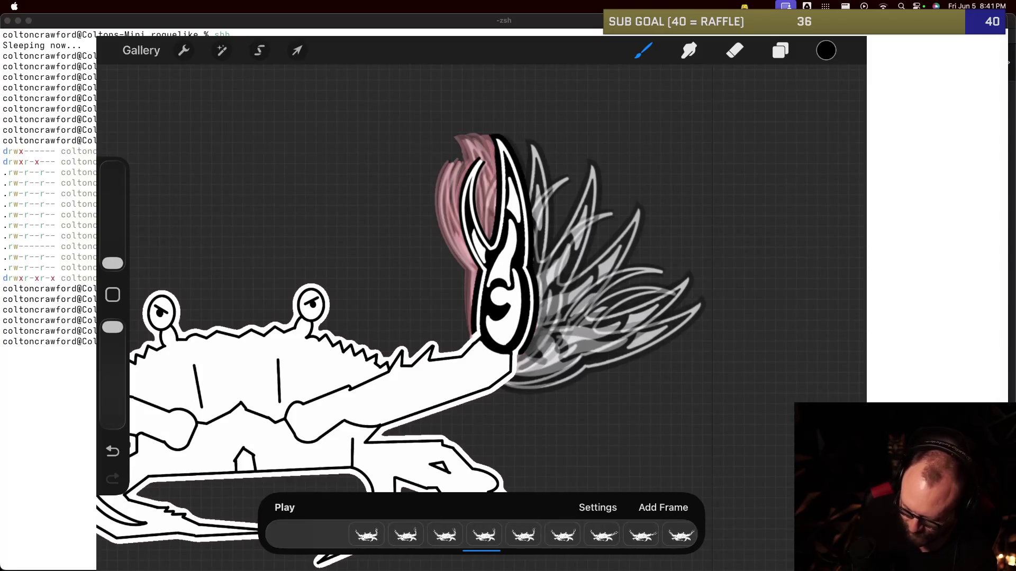
click(520, 534)
key(super+z)
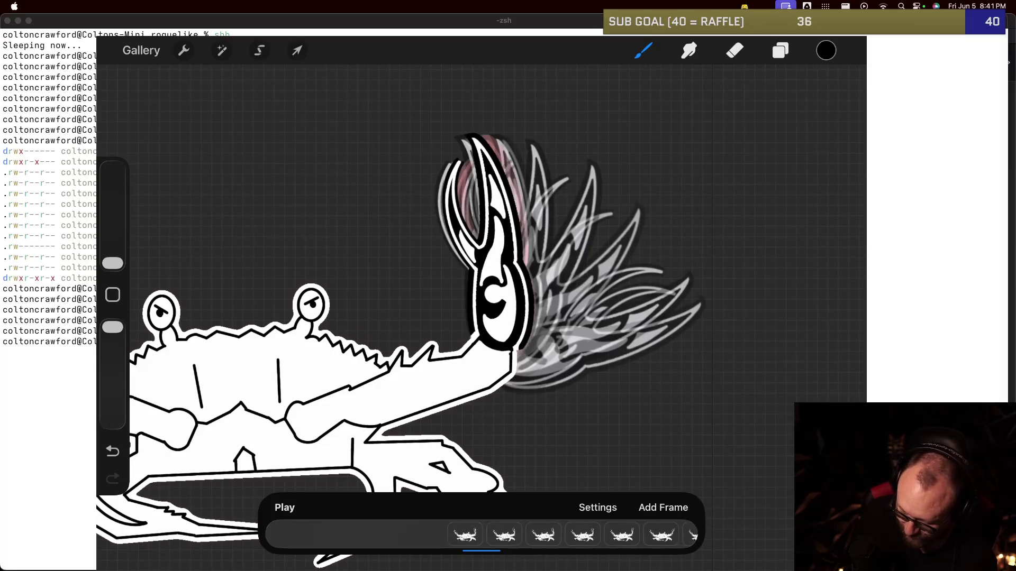
click(442, 534)
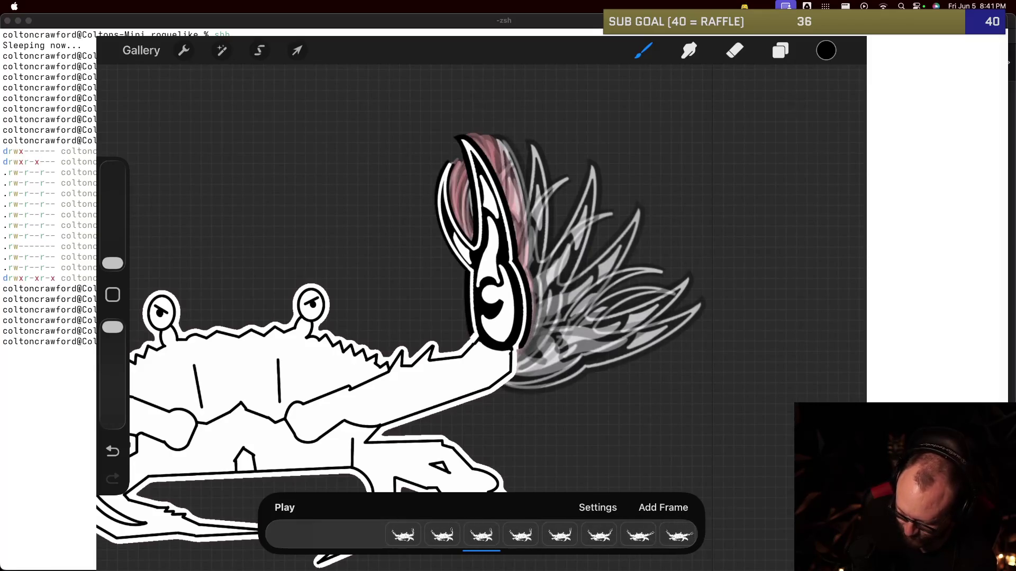
click(443, 535)
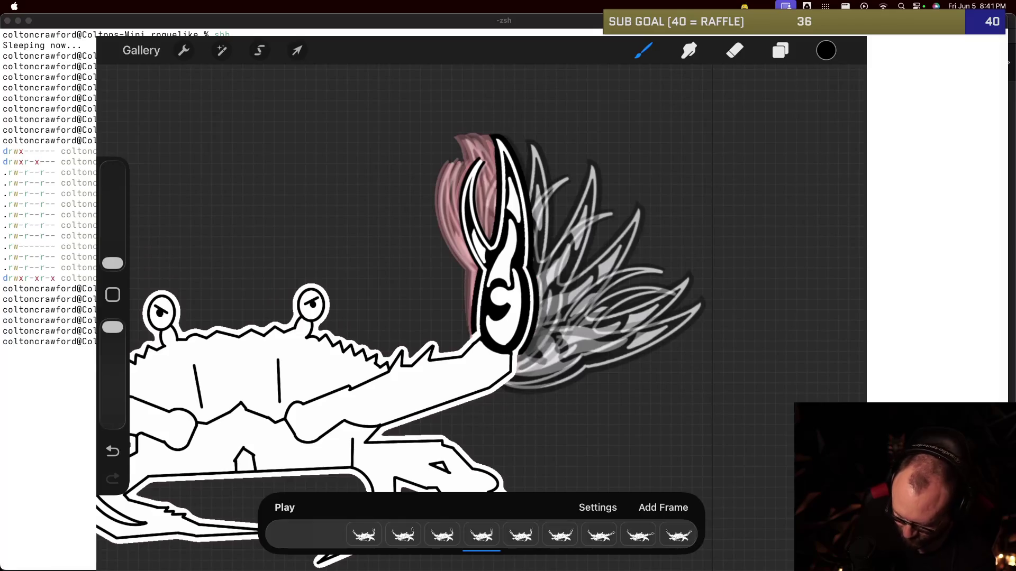
click(442, 535)
click(442, 535)
click(443, 535)
click(500, 535)
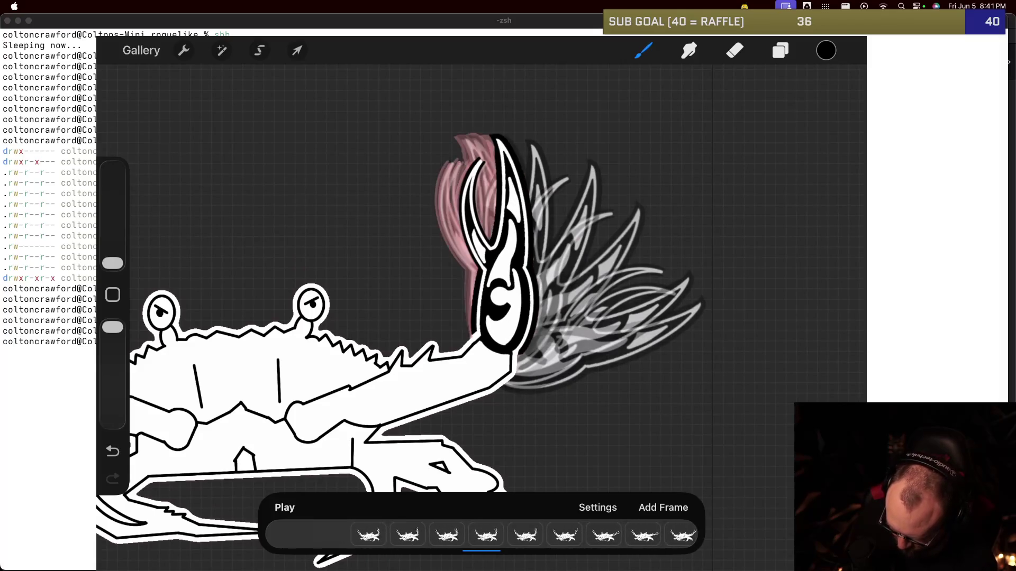
click(780, 50)
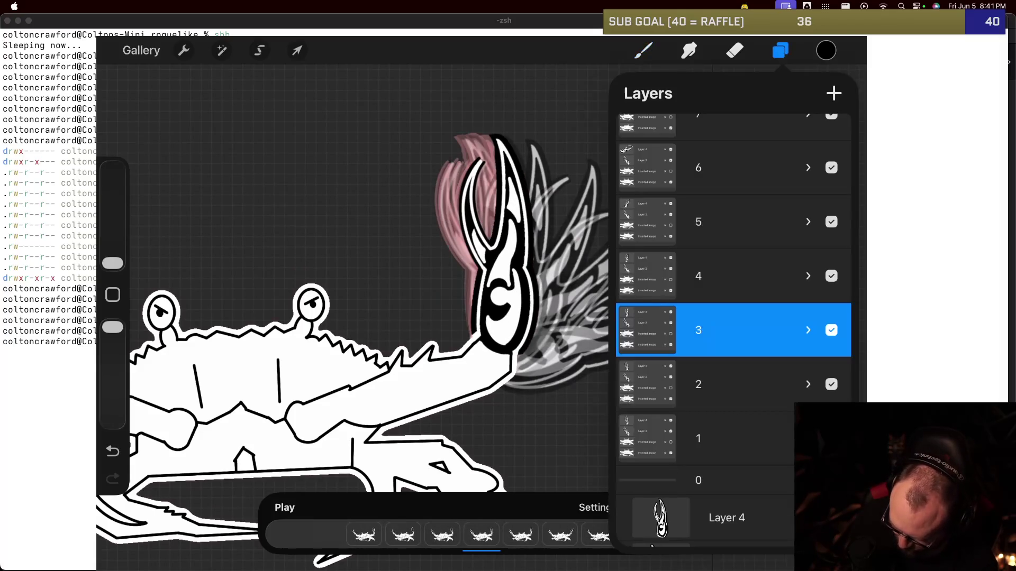
Step: Fix Inserted Image visibility in frame groups 3, 4 and 5 so each shows one crab body
click(808, 480)
click(808, 330)
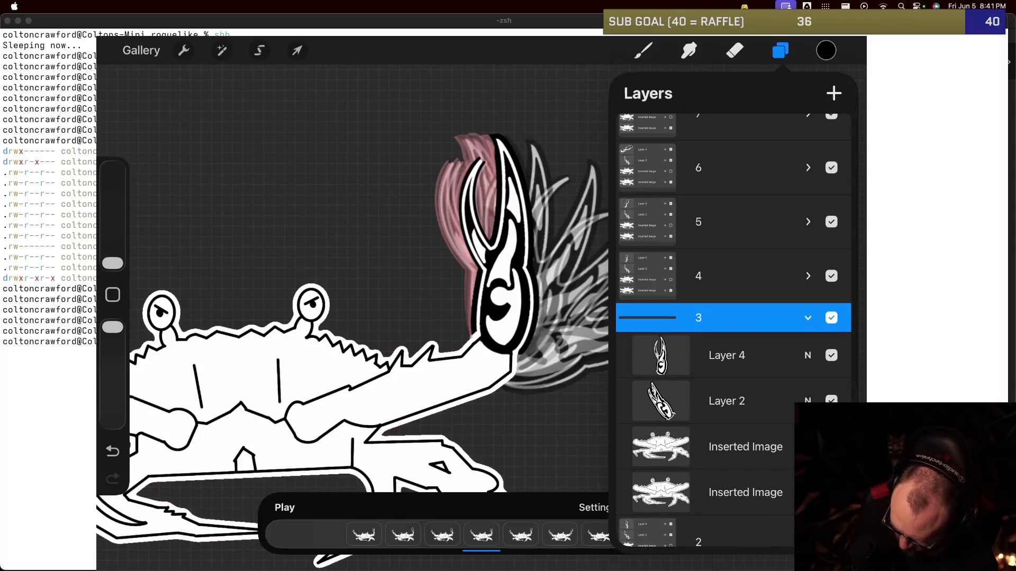
click(831, 446)
click(831, 447)
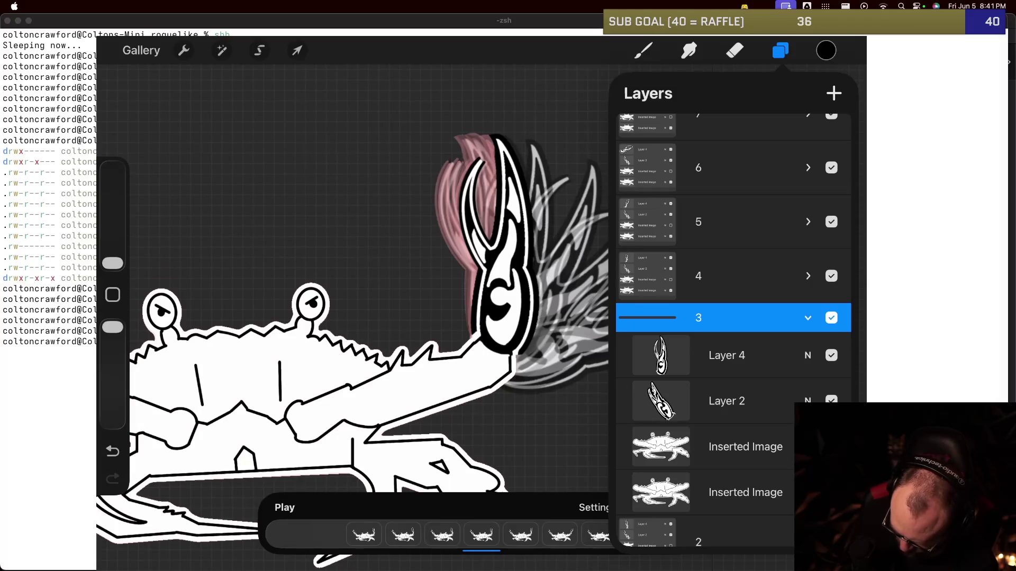
click(808, 318)
click(808, 274)
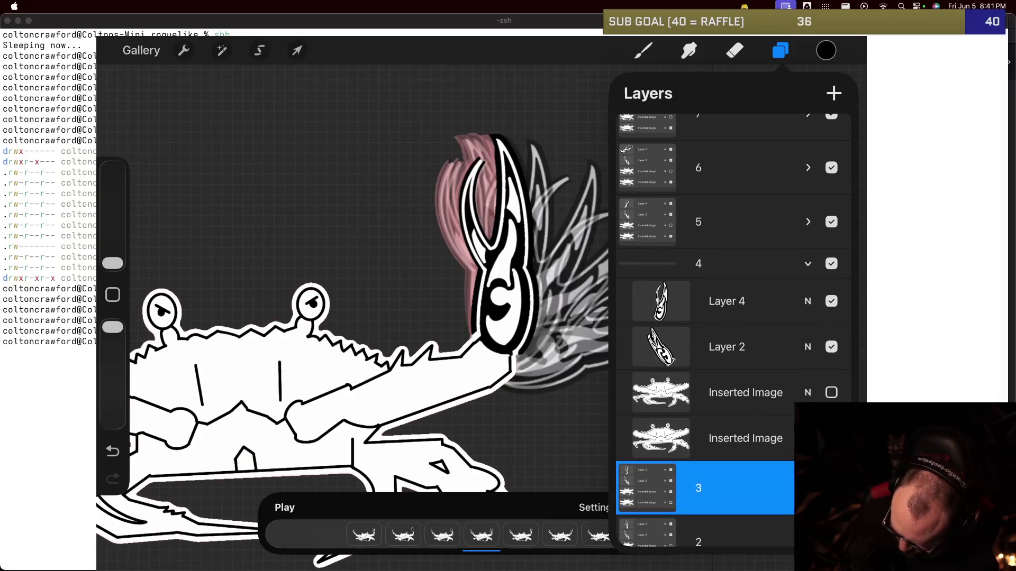
click(831, 392)
click(831, 438)
click(807, 264)
click(808, 222)
click(831, 338)
click(831, 384)
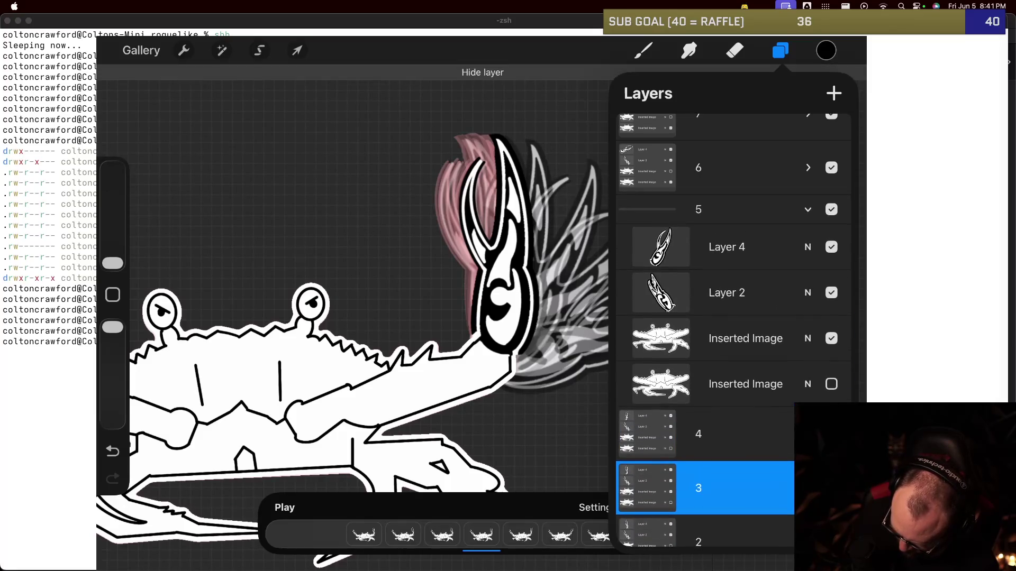
click(808, 209)
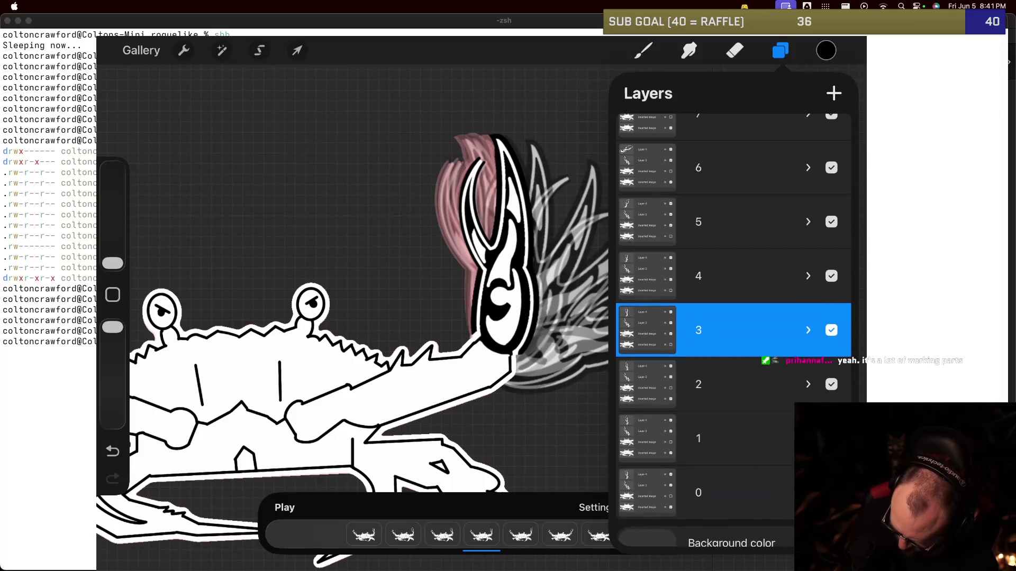
scroll(733, 327, up, 5)
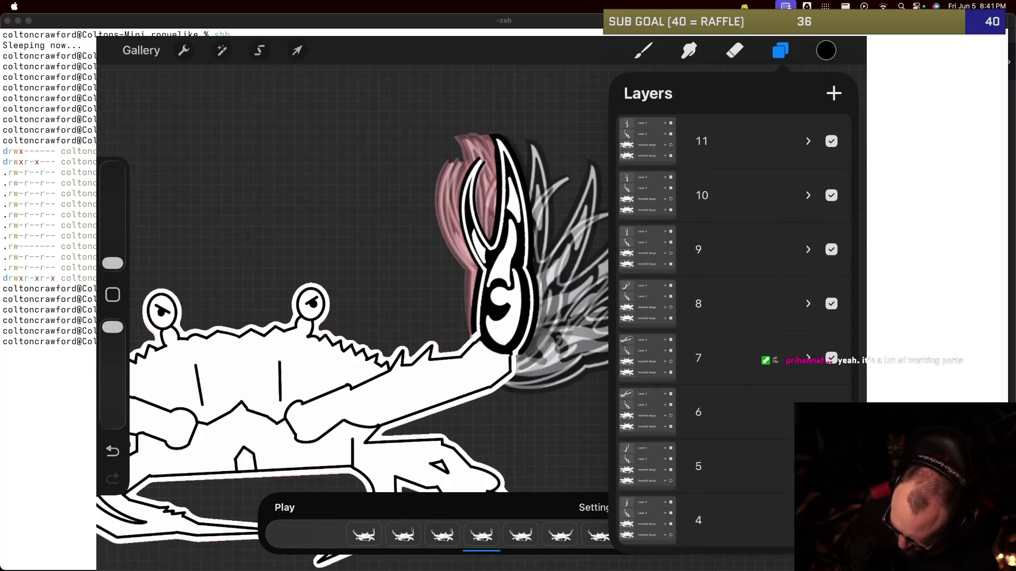
Step: Show only the first crab body image in frame groups 9, 10 and 11
click(699, 249)
click(808, 249)
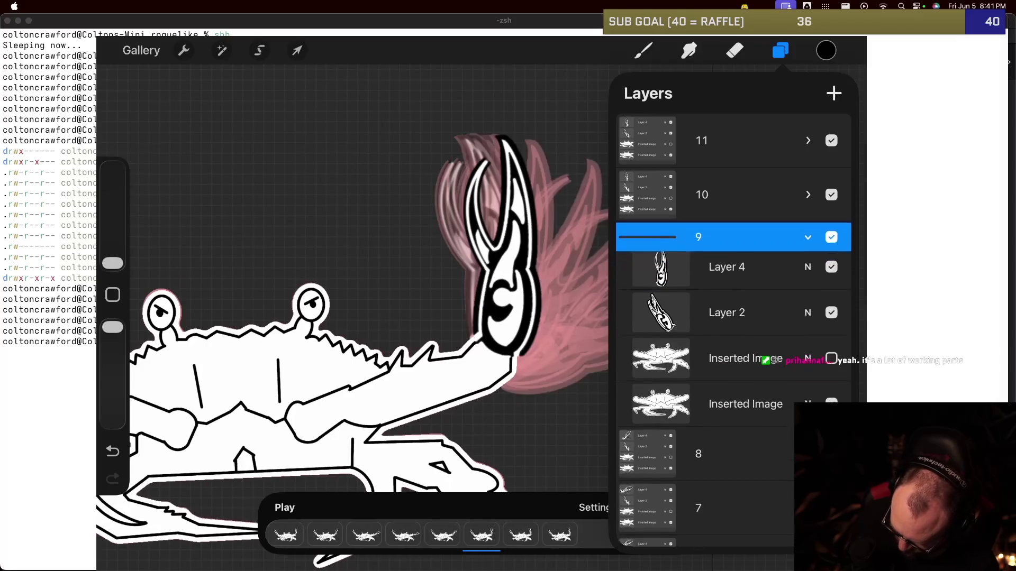
click(831, 366)
click(831, 412)
mouse_move(661, 321)
mouse_down()
mouse_move(661, 447)
mouse_move(659, 212)
mouse_up()
click(831, 311)
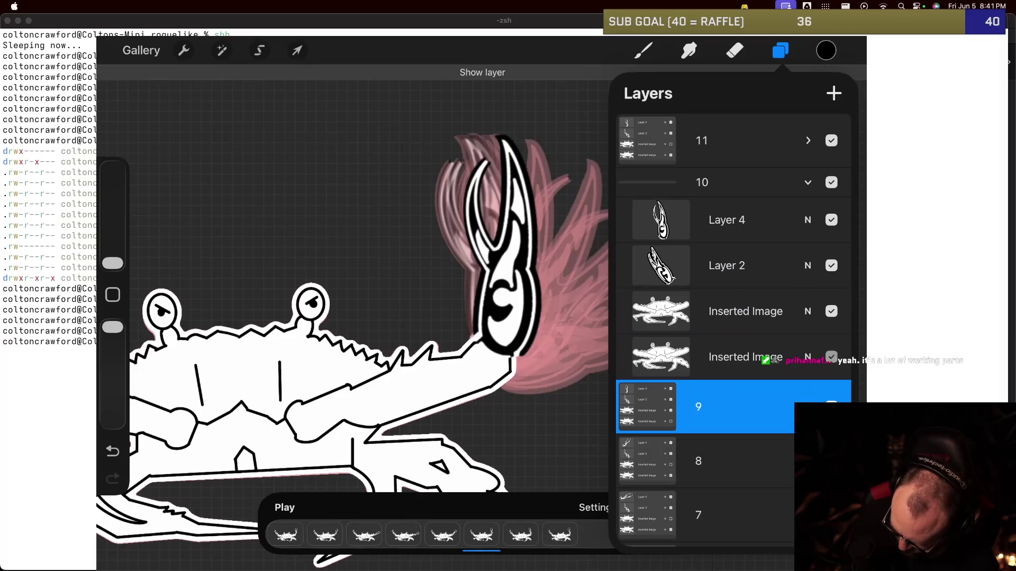
click(807, 140)
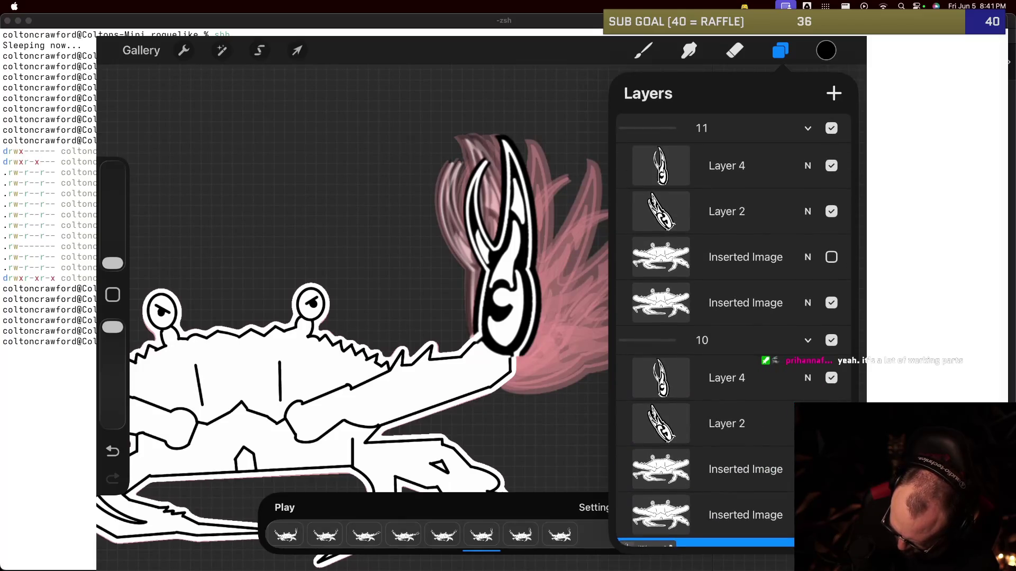
click(808, 340)
click(831, 257)
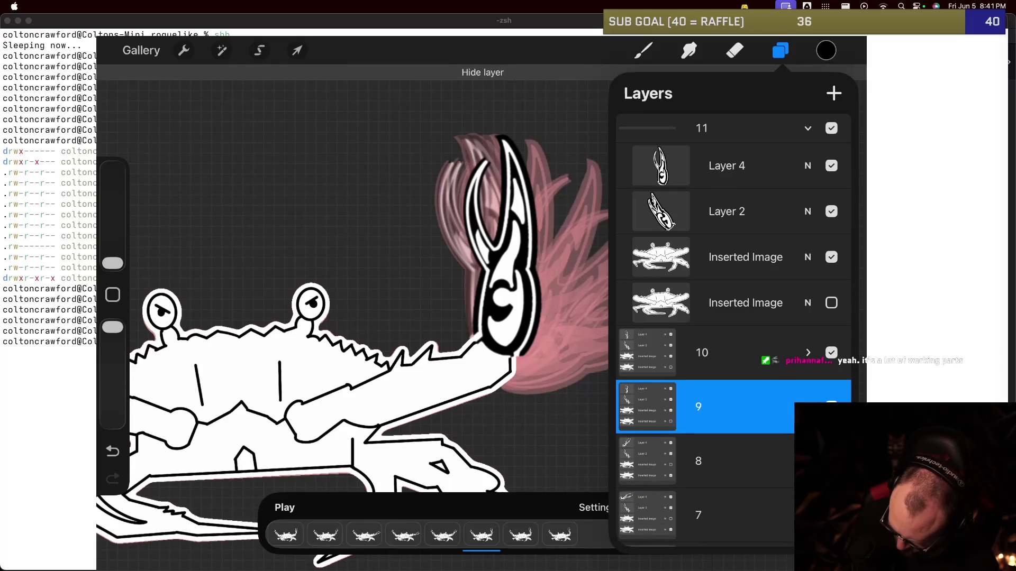
click(808, 128)
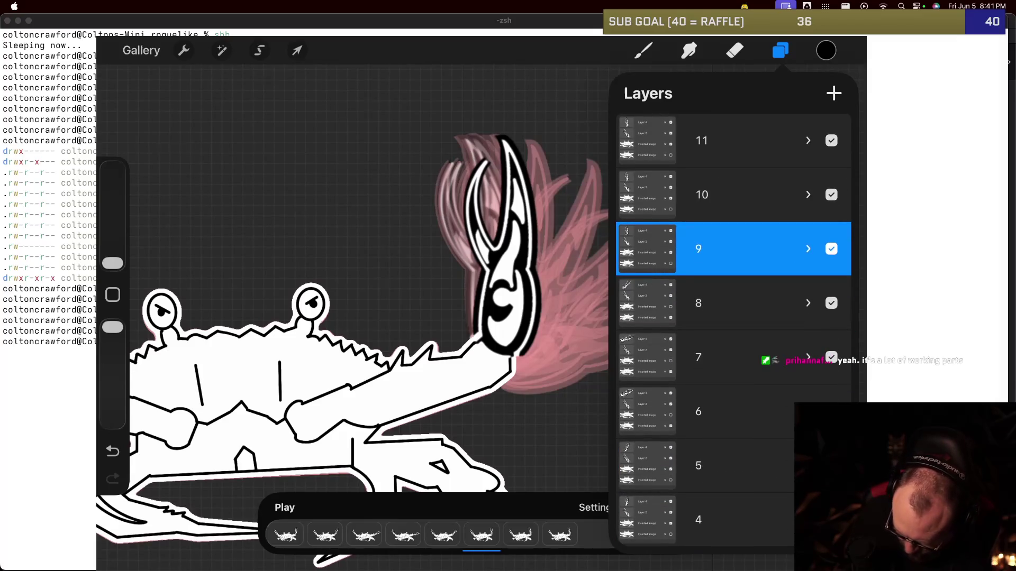
click(780, 50)
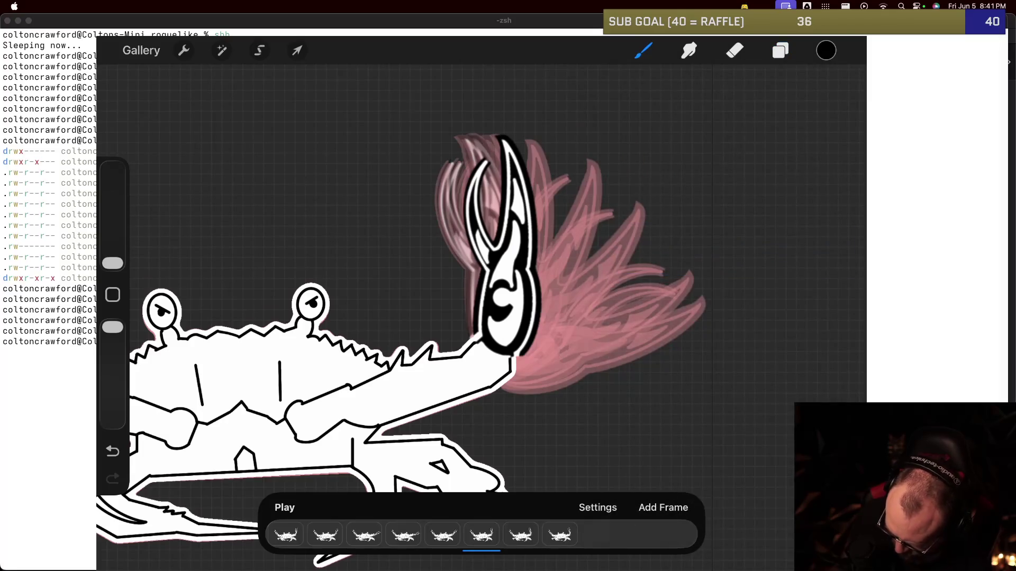
click(780, 50)
scroll(736, 318, down, 3)
scroll(735, 317, down, 3)
Step: Turn on the black Background color layer, then play and pause the claw-swipe animation
click(831, 529)
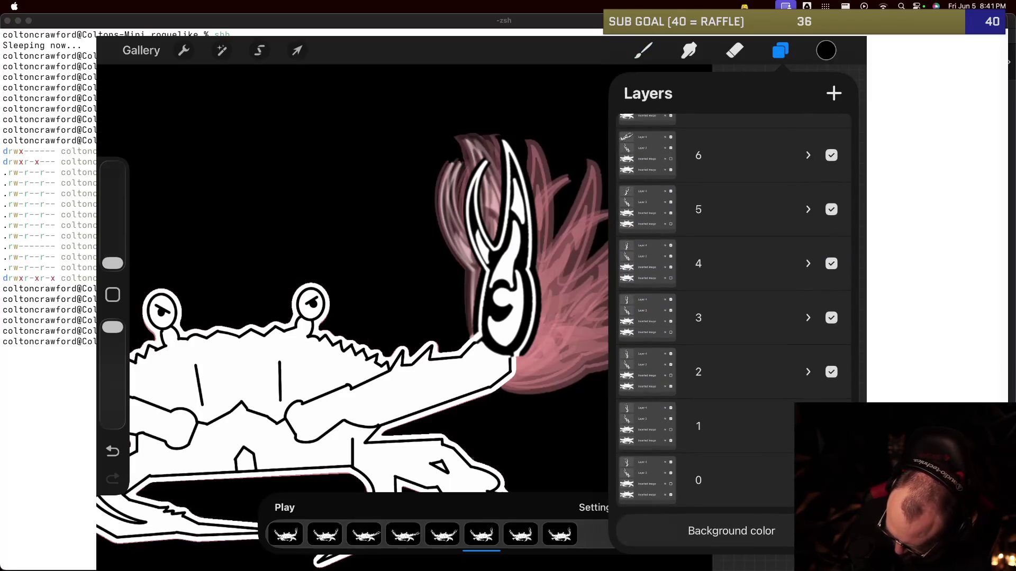
click(781, 50)
scroll(439, 296, down, 5)
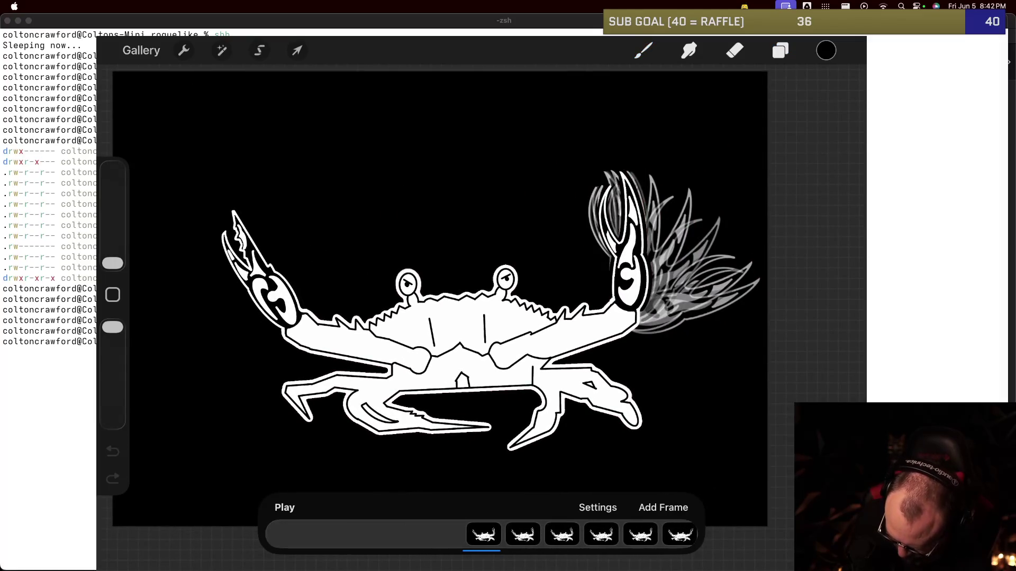
key(space)
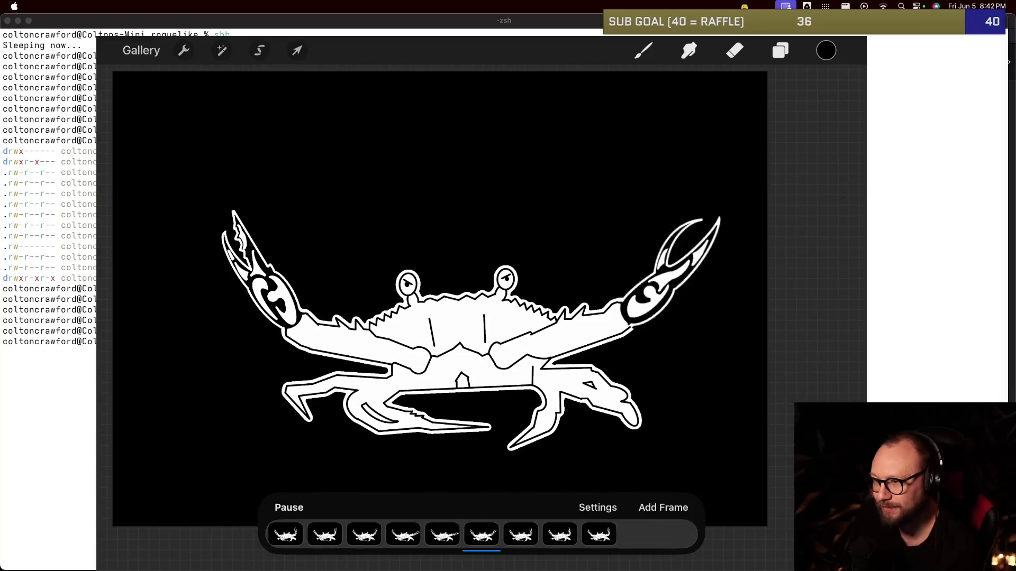
click(289, 507)
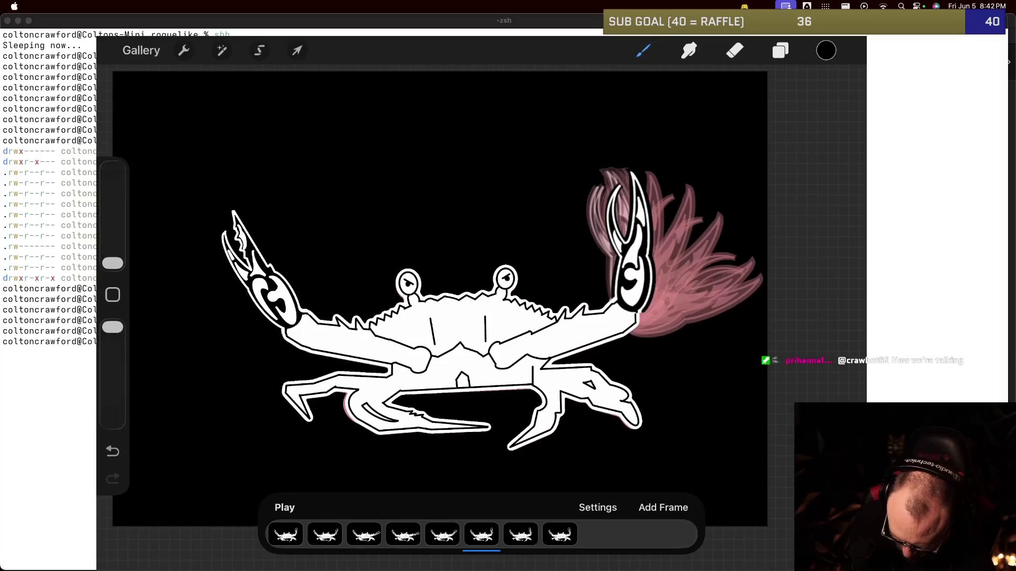
Step: Duplicate the raised-claw crab frame three times
click(482, 535)
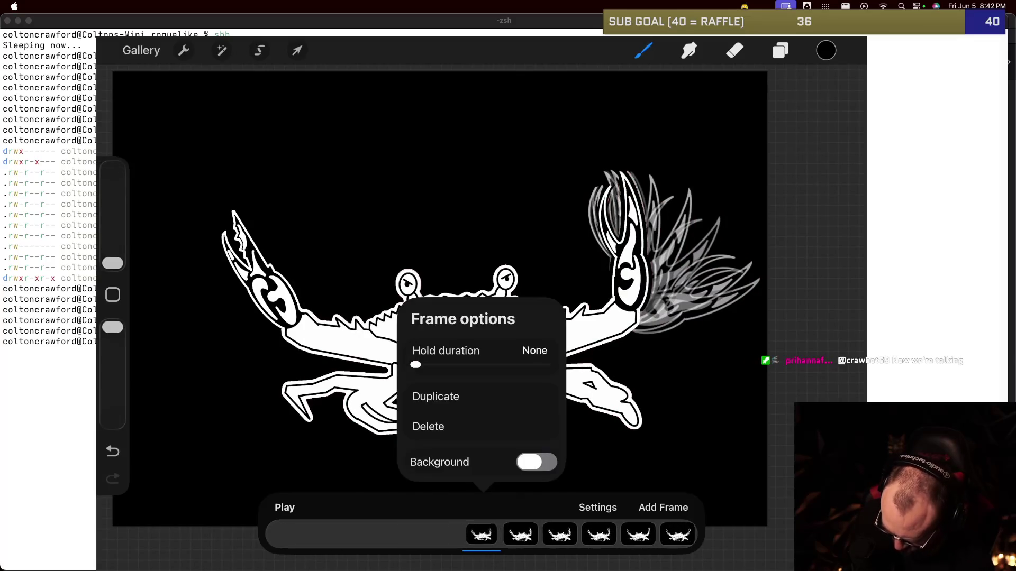
click(481, 534)
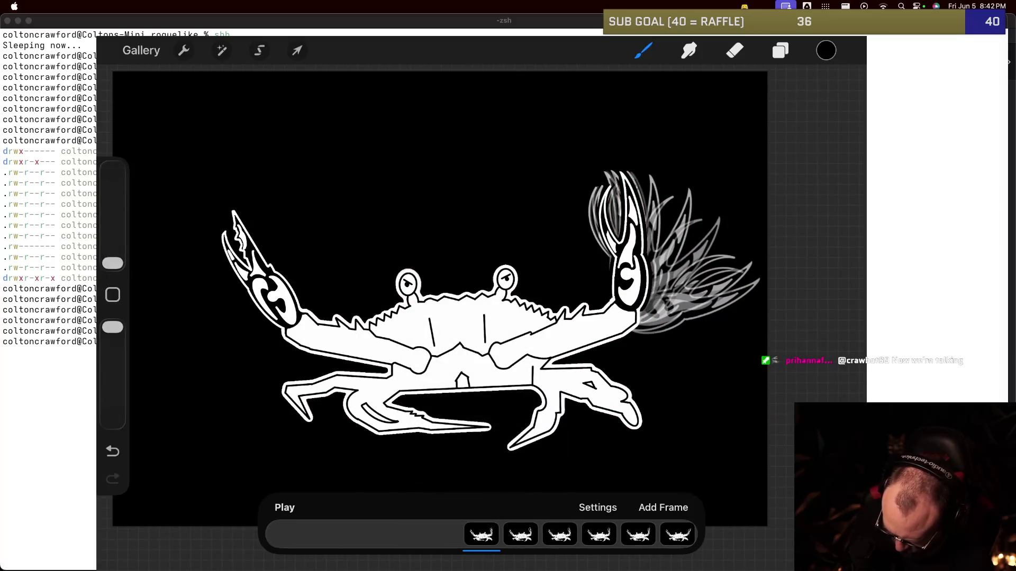
click(481, 534)
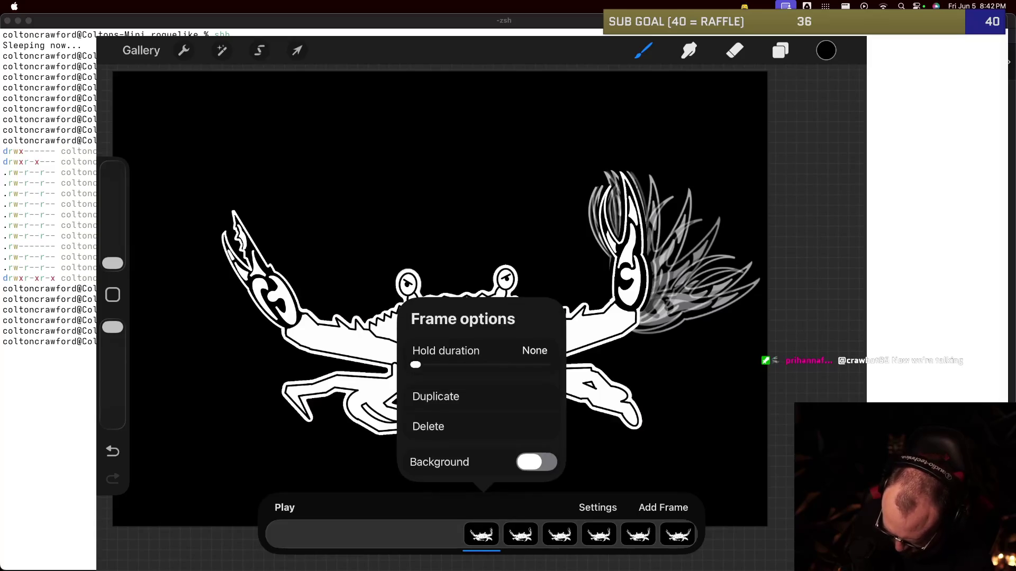
click(436, 397)
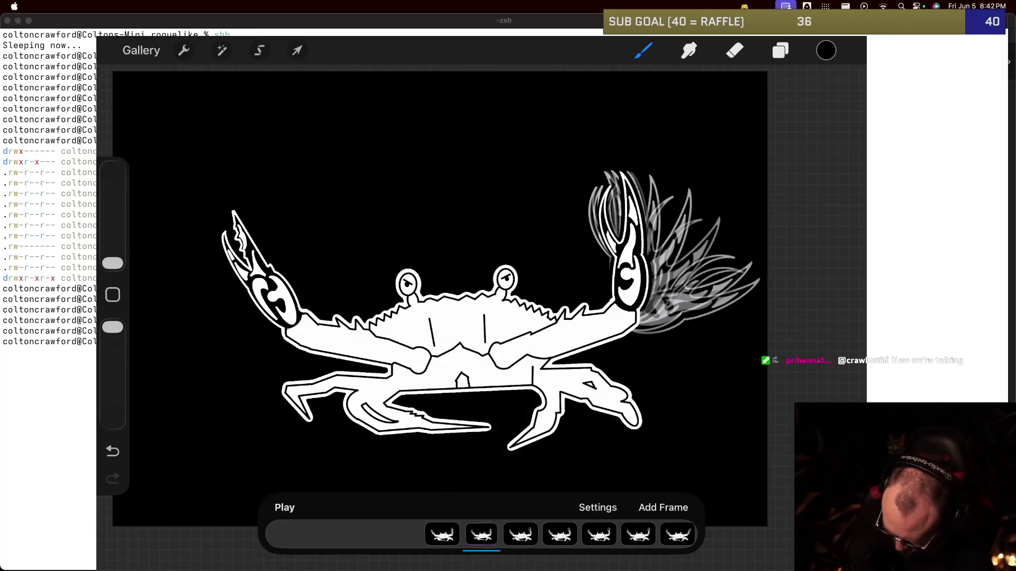
click(482, 535)
click(436, 431)
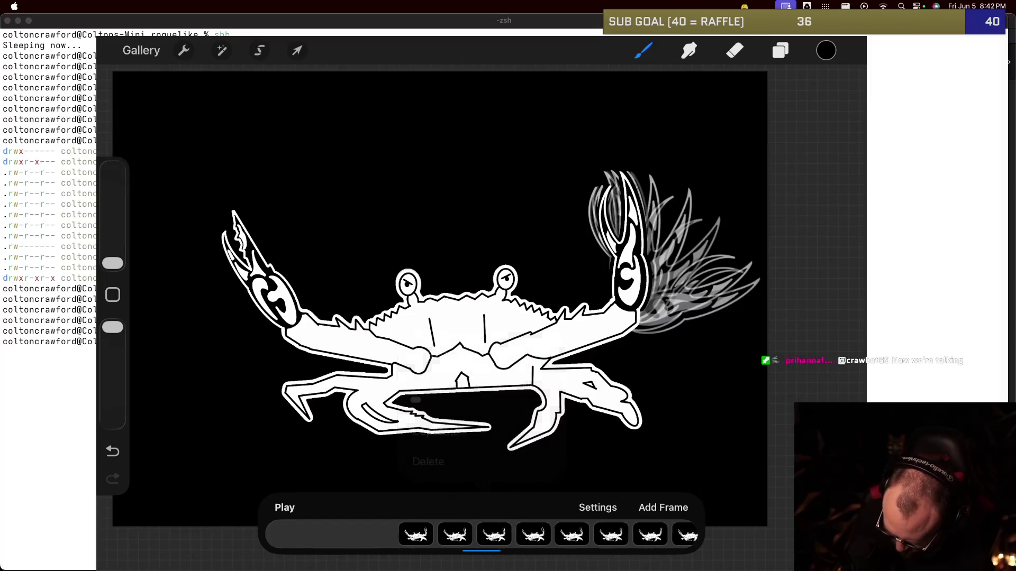
click(481, 534)
click(434, 431)
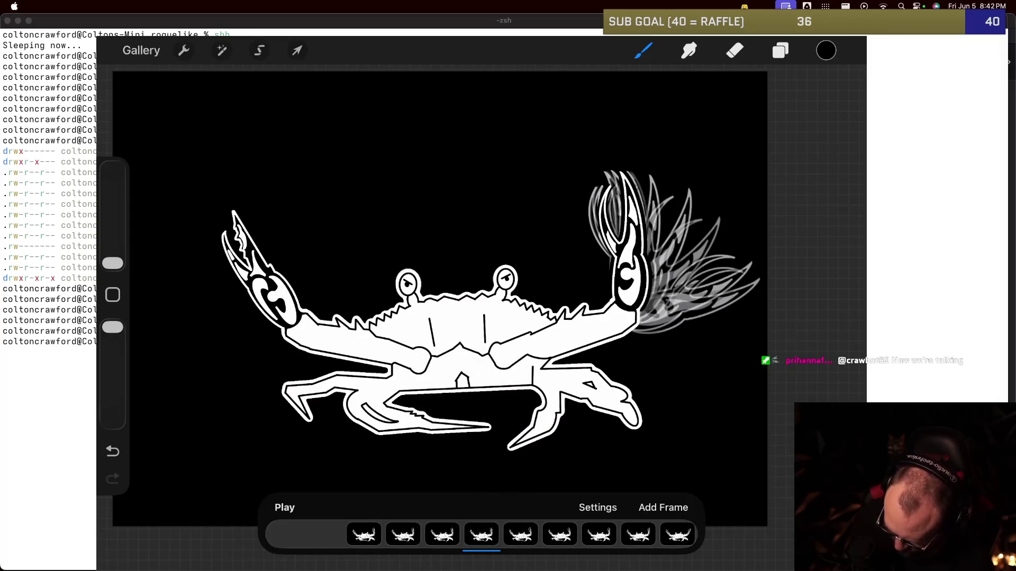
Step: Show the hidden crab body layer again in frame group 0
click(781, 50)
click(808, 330)
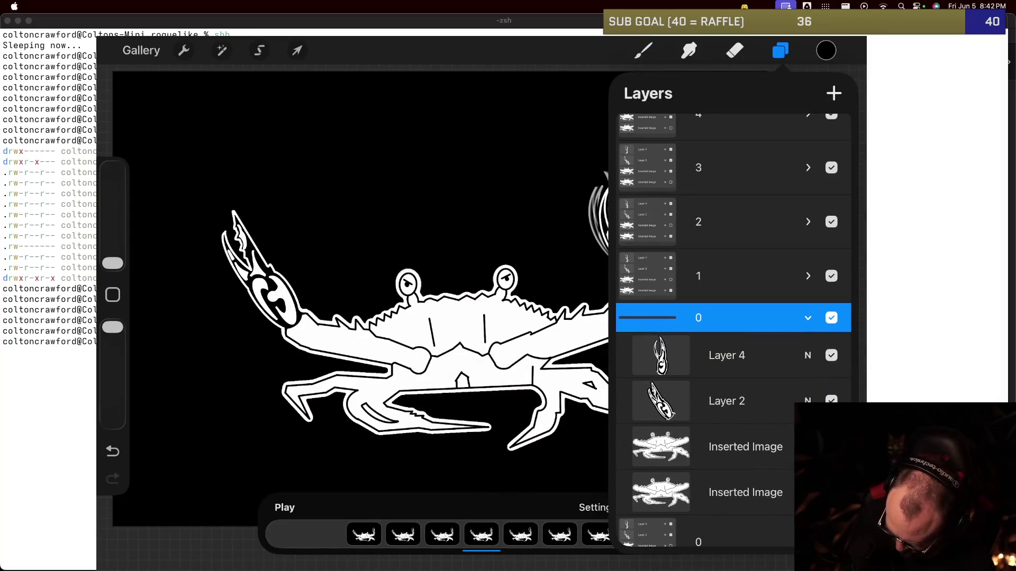
click(831, 447)
key(b)
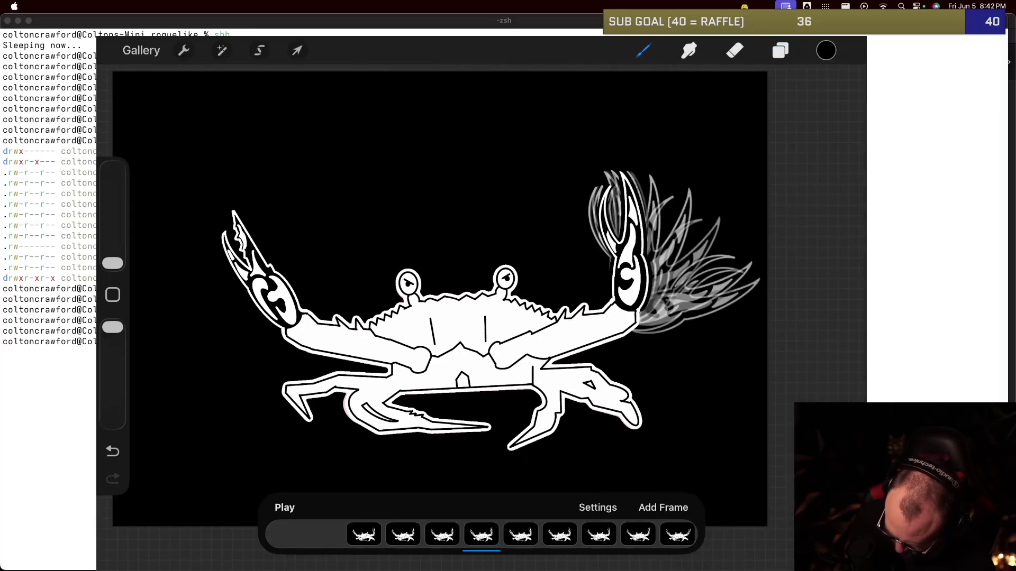
Step: Duplicate the selected crab frame two more times
click(481, 535)
click(428, 432)
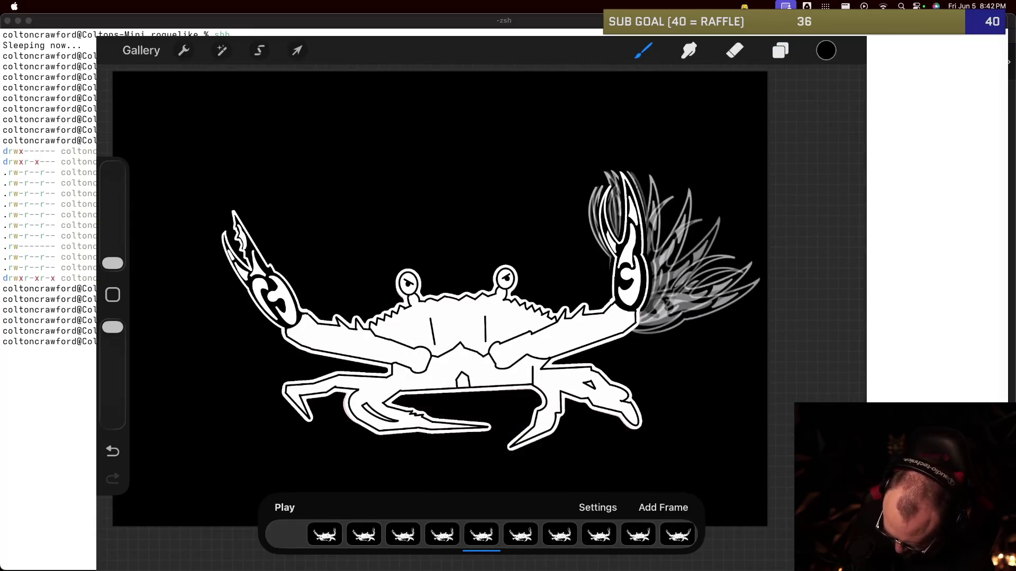
click(481, 535)
click(429, 431)
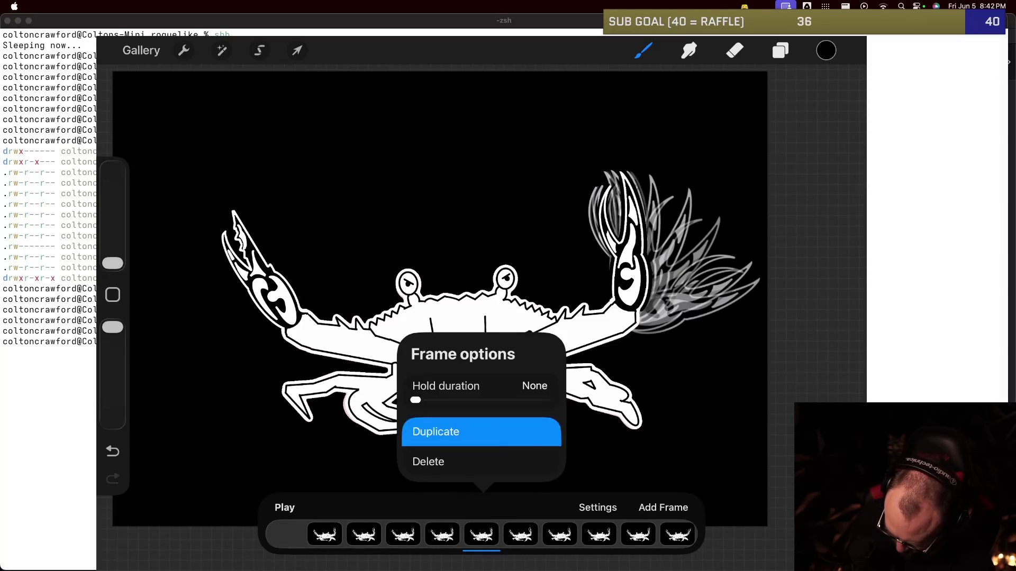
Step: Play and pause the lengthened claw-swipe animation, then check the first frame's options
click(284, 507)
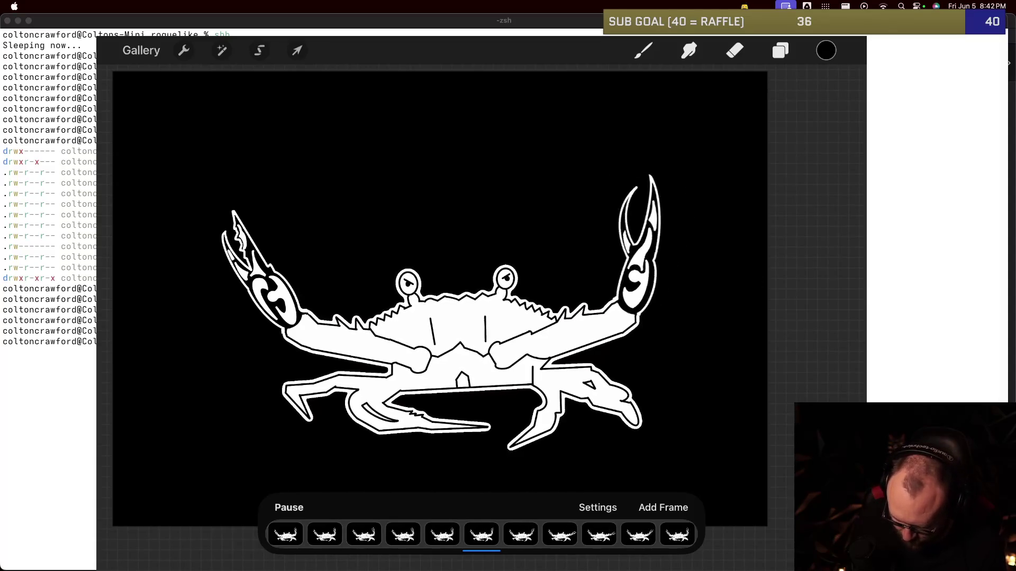
click(288, 507)
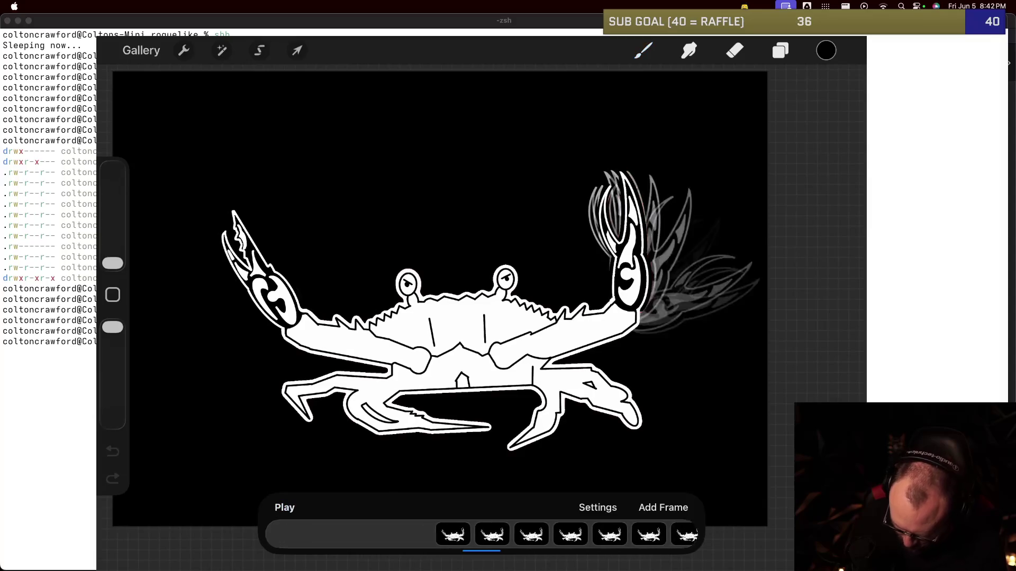
click(481, 534)
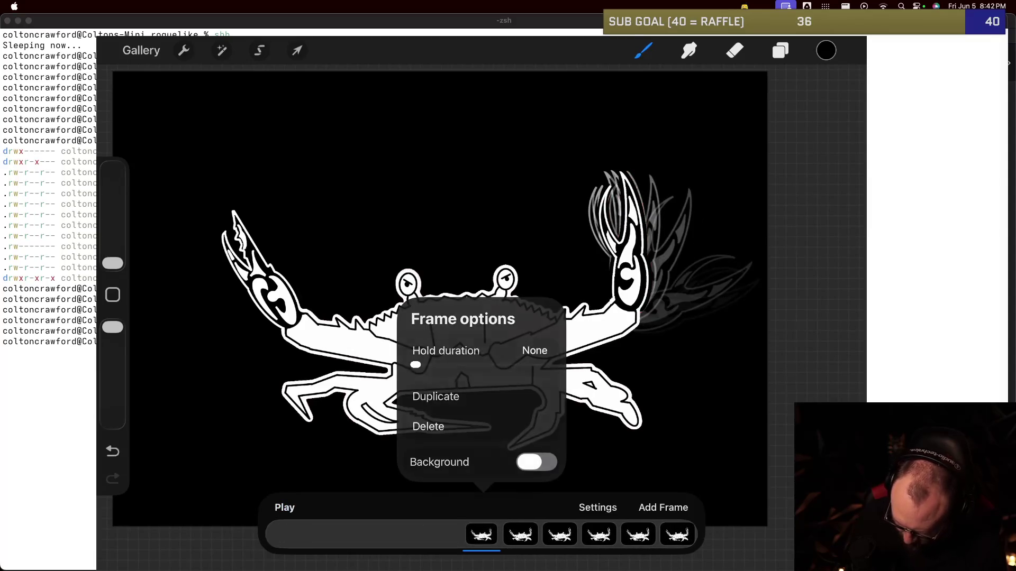
click(482, 534)
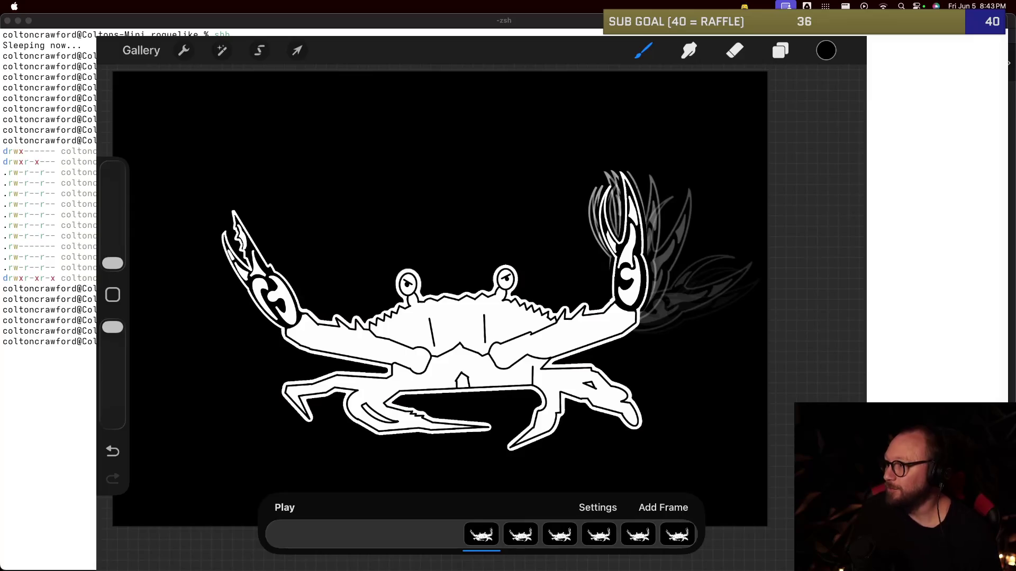